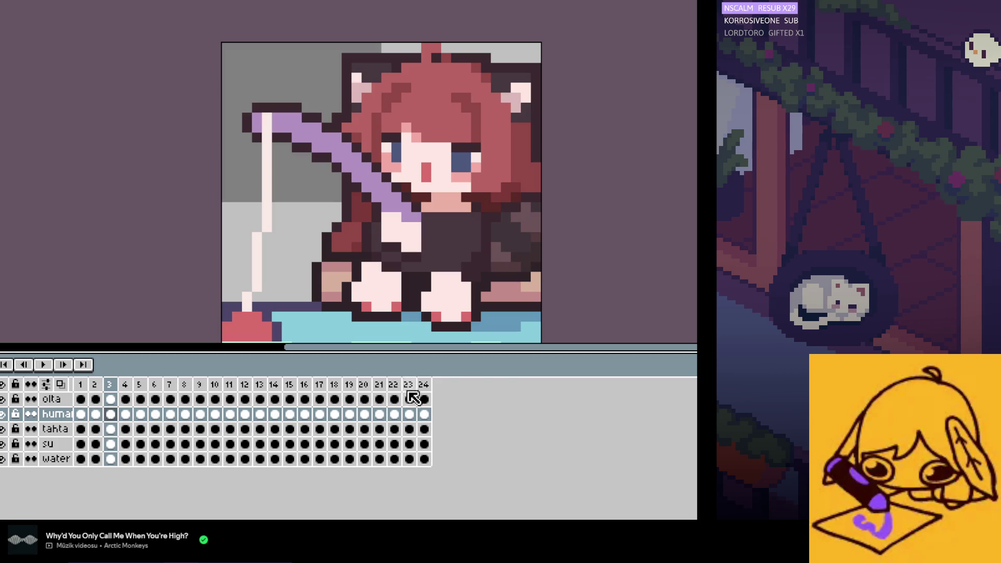
# Step: Click between frames 1, 2 and 3 in the timeline to compare the girl's pose
pyautogui.click(113, 419)
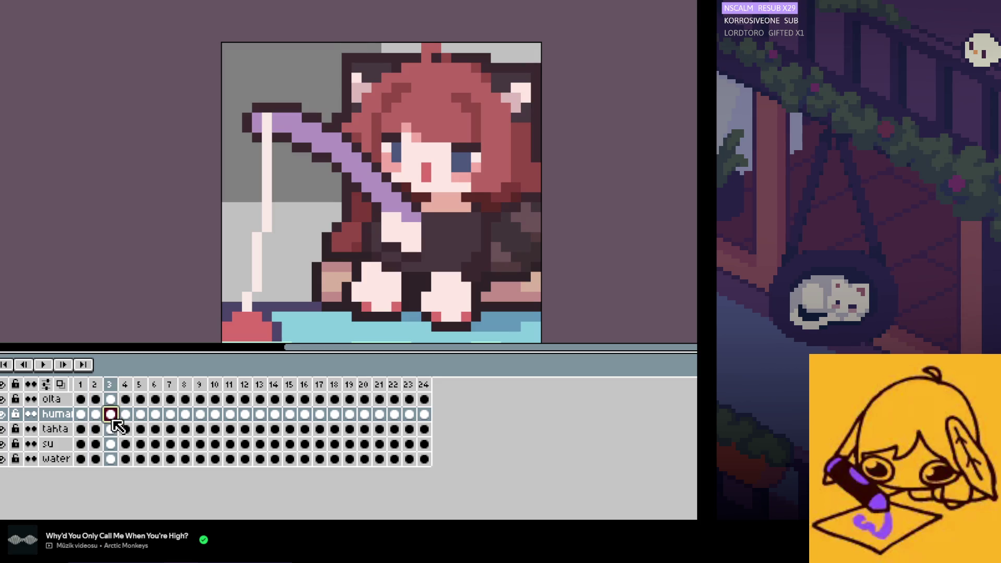
pyautogui.click(81, 414)
pyautogui.click(95, 414)
pyautogui.click(80, 415)
pyautogui.click(95, 416)
pyautogui.click(81, 415)
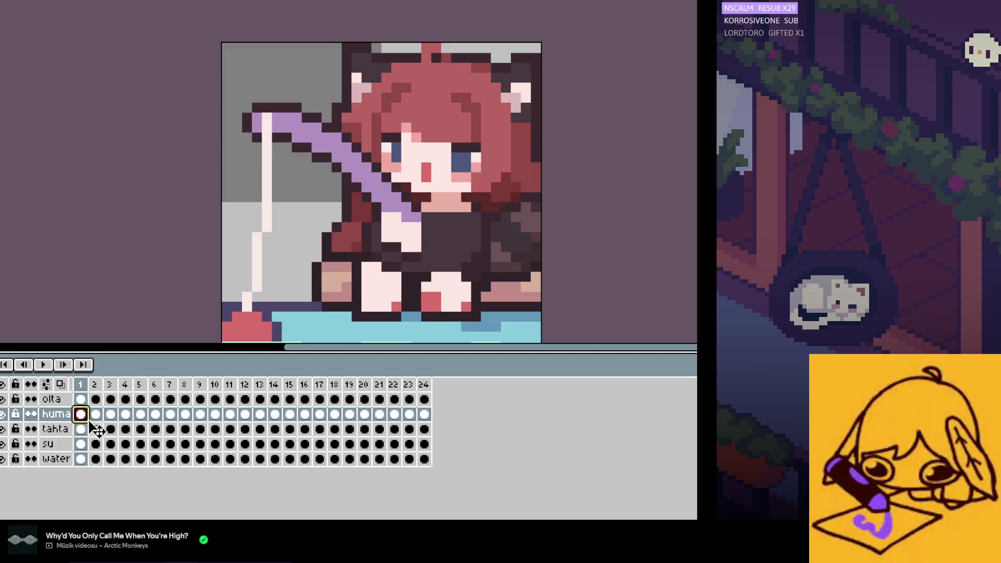
pyautogui.click(96, 416)
pyautogui.click(81, 415)
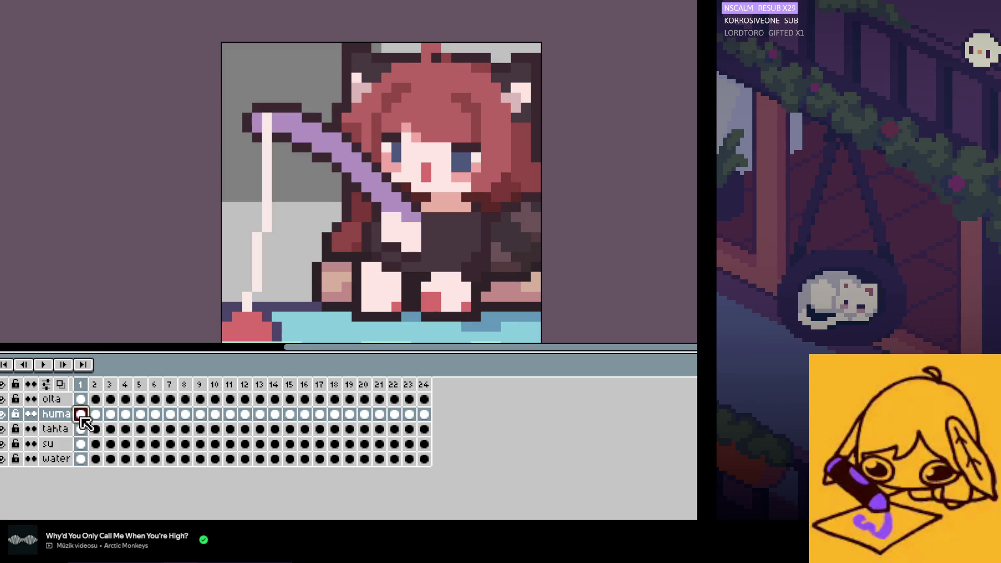
pyautogui.click(95, 414)
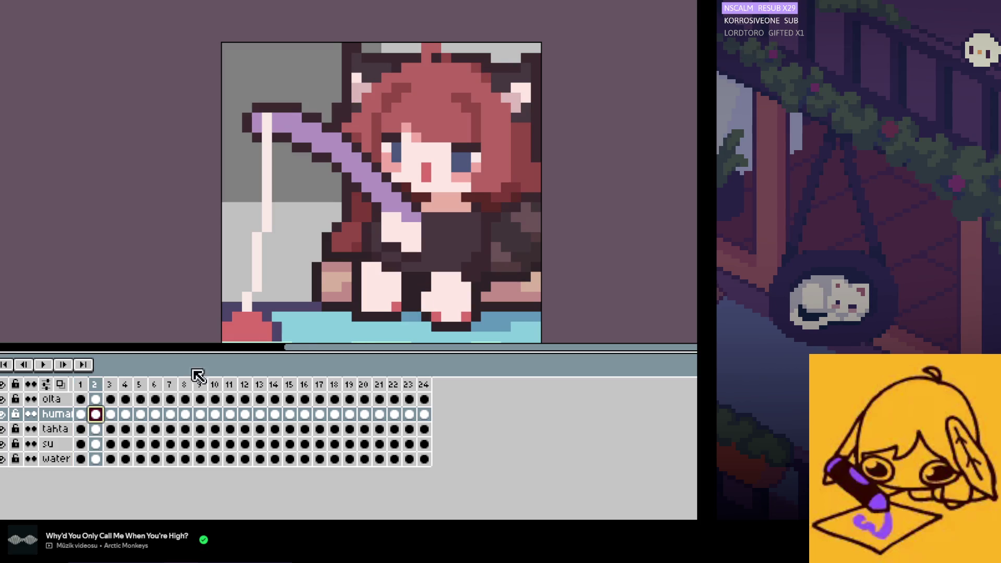
# Step: Step back and forth with the arrow keys to check the loop between frame 24 and frame 1
pyautogui.press('Left')
pyautogui.press('Right')
pyautogui.press('Right')
pyautogui.press('Left')
pyautogui.press('Left')
pyautogui.press('Right')
pyautogui.press('Left')
pyautogui.press('Right')
pyautogui.press('Left')
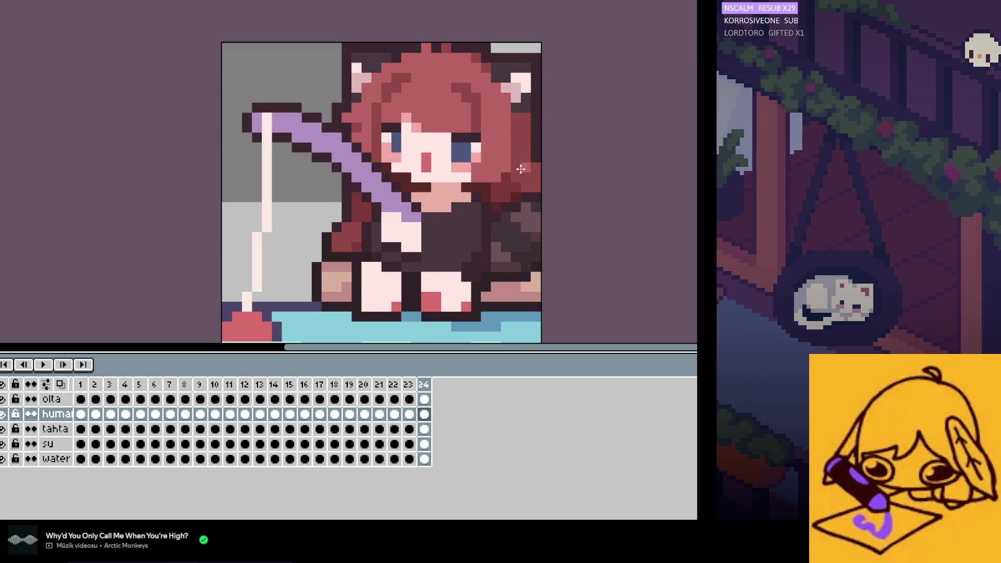
pyautogui.press('Right')
pyautogui.press('Right')
pyautogui.press('Left')
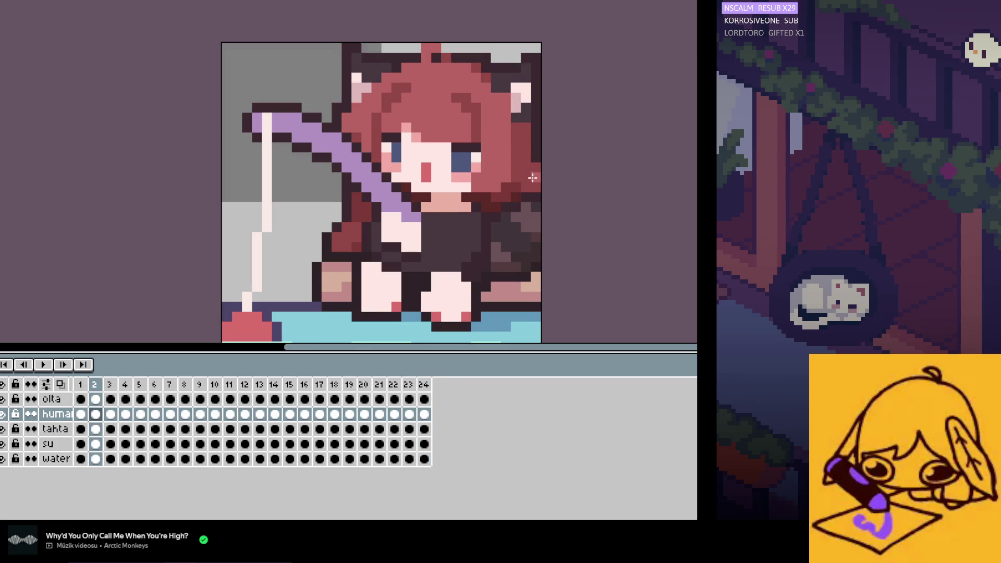
pyautogui.press('Left')
pyautogui.press('Right')
pyautogui.press('Right')
pyautogui.press('Left')
pyautogui.press('Left')
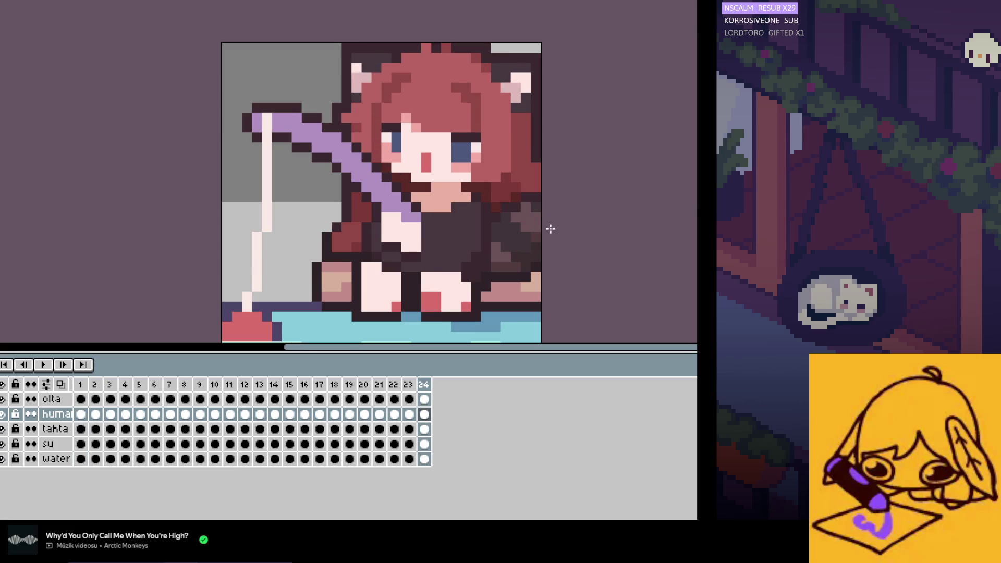
pyautogui.press('Left')
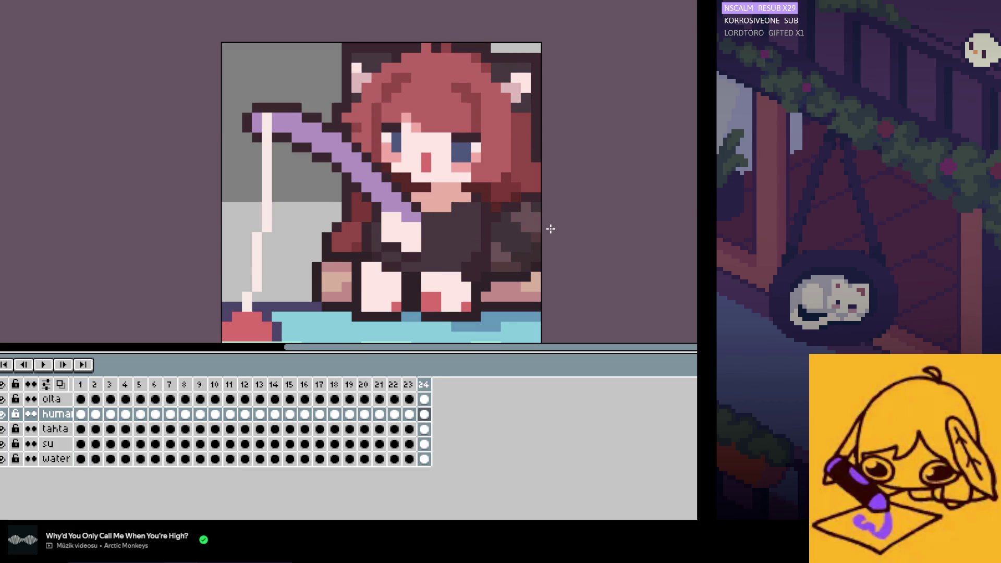
pyautogui.press('Right')
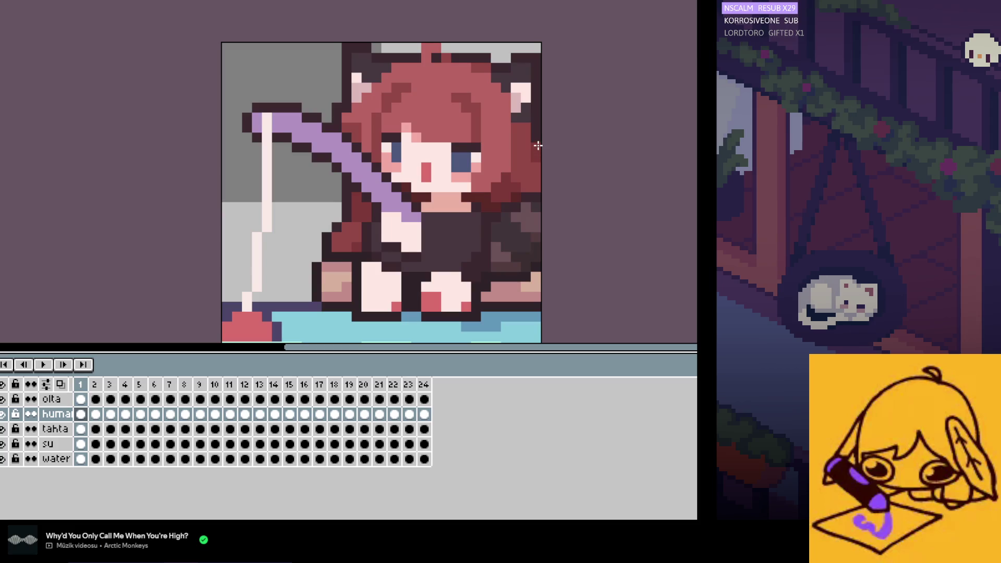
pyautogui.press('Left')
pyautogui.press('Right')
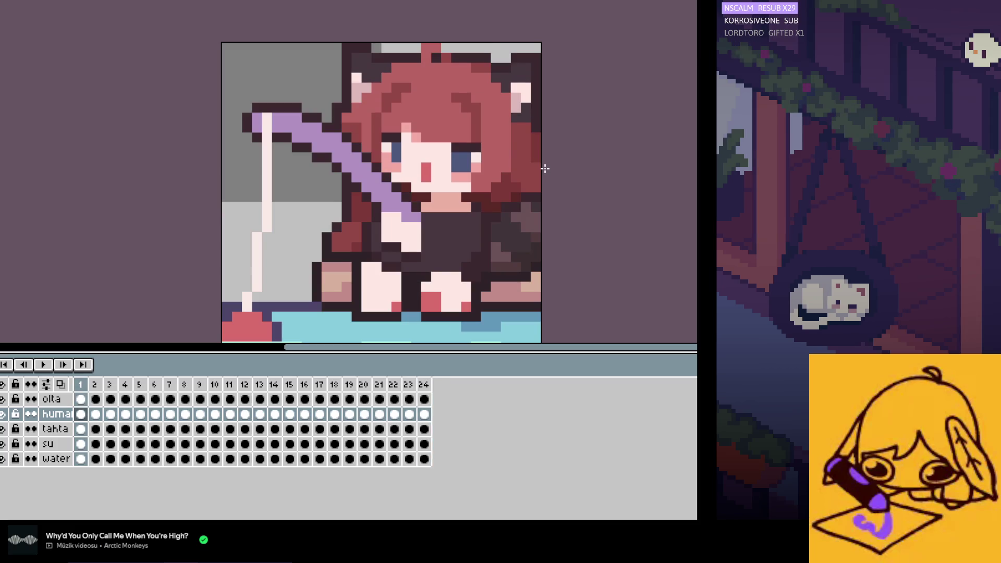
pyautogui.press('Right')
pyautogui.press('Right')
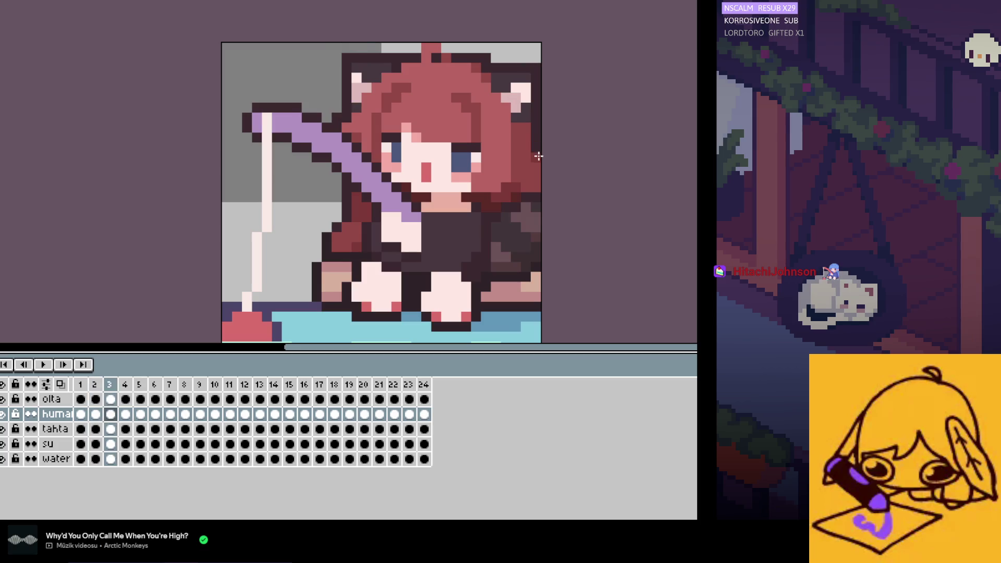
pyautogui.press('Left')
pyautogui.press('Left')
pyautogui.press('Left')
pyautogui.press('Right')
pyautogui.press('Right')
pyautogui.press('Right')
pyautogui.press('Left')
pyautogui.press('Left')
pyautogui.press('Right')
pyautogui.press('Right')
pyautogui.press('Right')
pyautogui.press('Left')
pyautogui.press('Left')
pyautogui.press('Left')
pyautogui.press('Right')
pyautogui.press('Right')
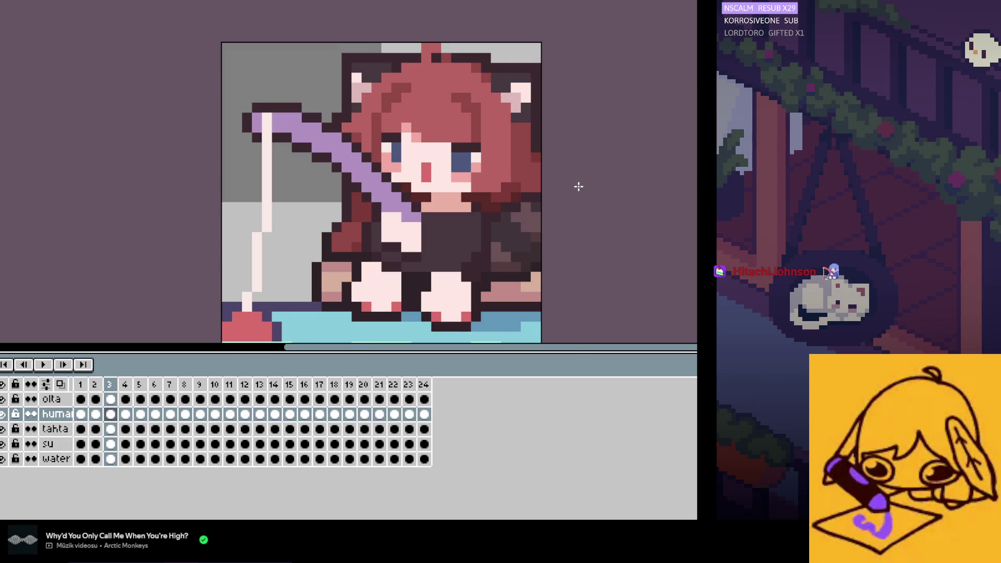
pyautogui.press('Left')
pyautogui.press('Left')
pyautogui.press('Right')
pyautogui.press('Right')
pyautogui.press('Right')
pyautogui.press('Left')
pyautogui.press('Left')
pyautogui.press('Left')
pyautogui.press('Left')
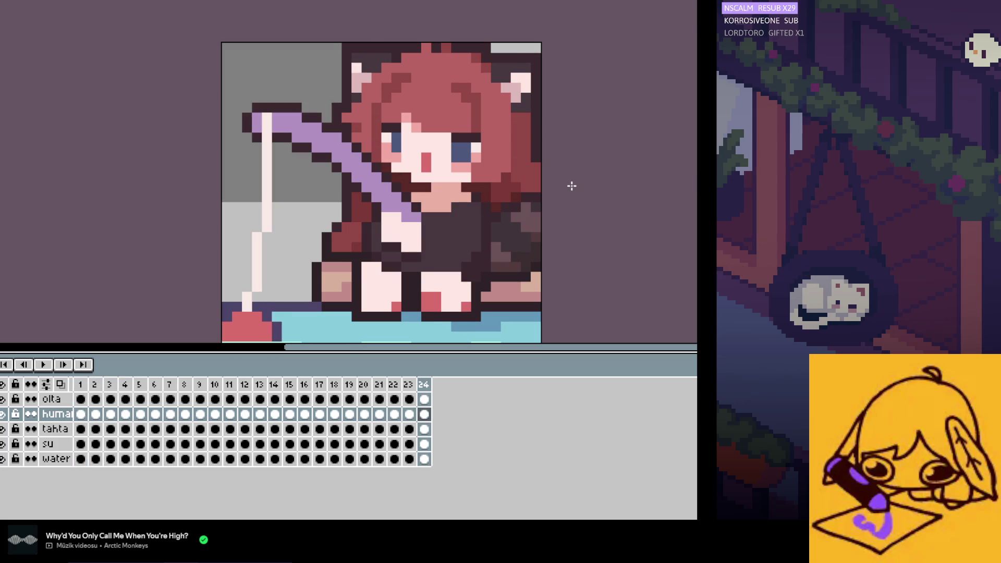
pyautogui.press('Right')
pyautogui.press('Left')
pyautogui.press('Right')
pyautogui.press('Left')
pyautogui.press('Right')
pyautogui.press('Left')
pyautogui.press('Right')
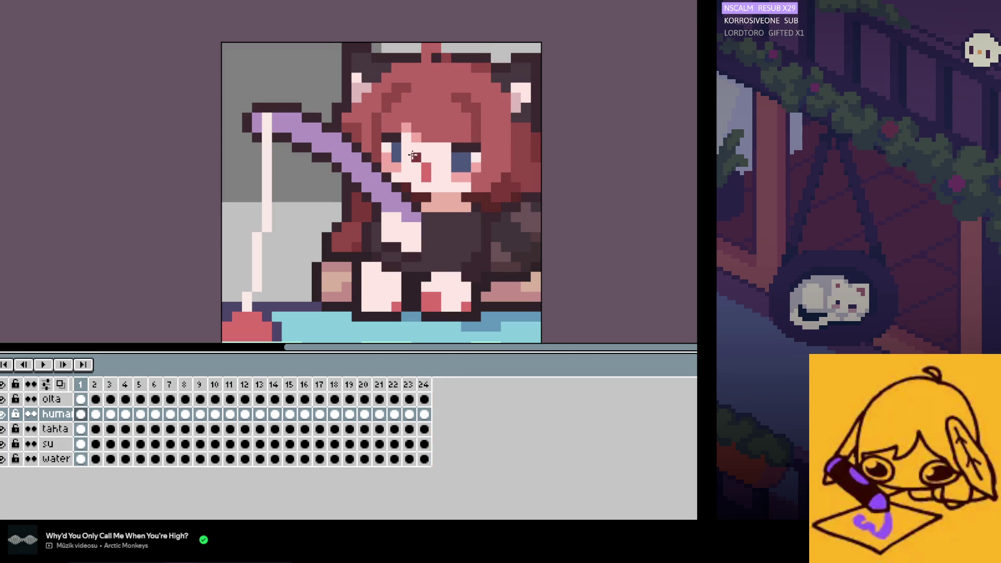
pyautogui.press('Left')
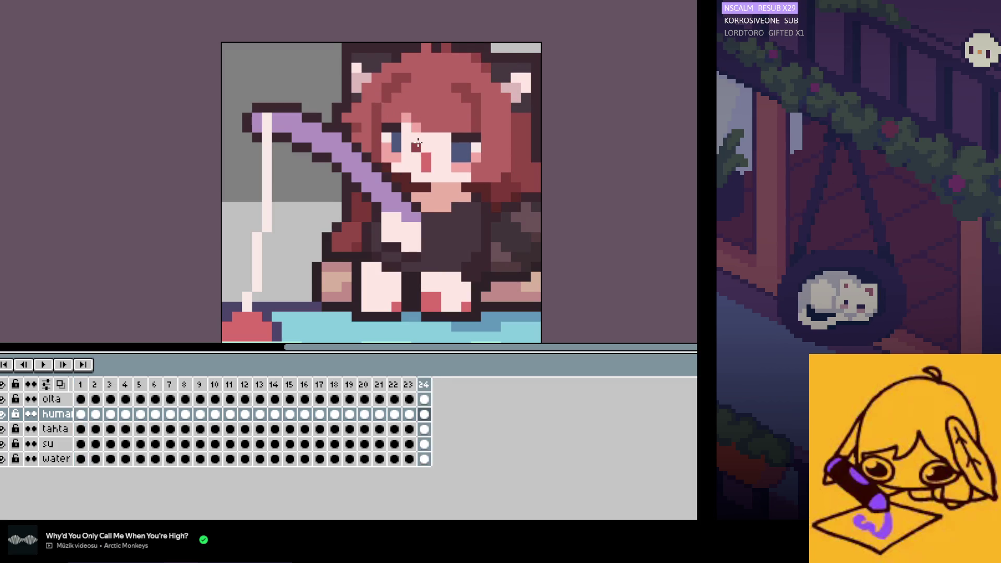
pyautogui.press('Right')
pyautogui.press('Right')
pyautogui.press('Right')
pyautogui.press('Left')
pyautogui.press('Left')
pyautogui.press('Left')
pyautogui.press('Right')
pyautogui.press('Left')
pyautogui.press('Right')
pyautogui.press('Left')
pyautogui.press('Right')
pyautogui.press('Right')
pyautogui.press('Left')
pyautogui.press('Left')
# Step: Step through frames 5 to 10 with the arrow keys, comparing neighbouring poses
pyautogui.press('Right')
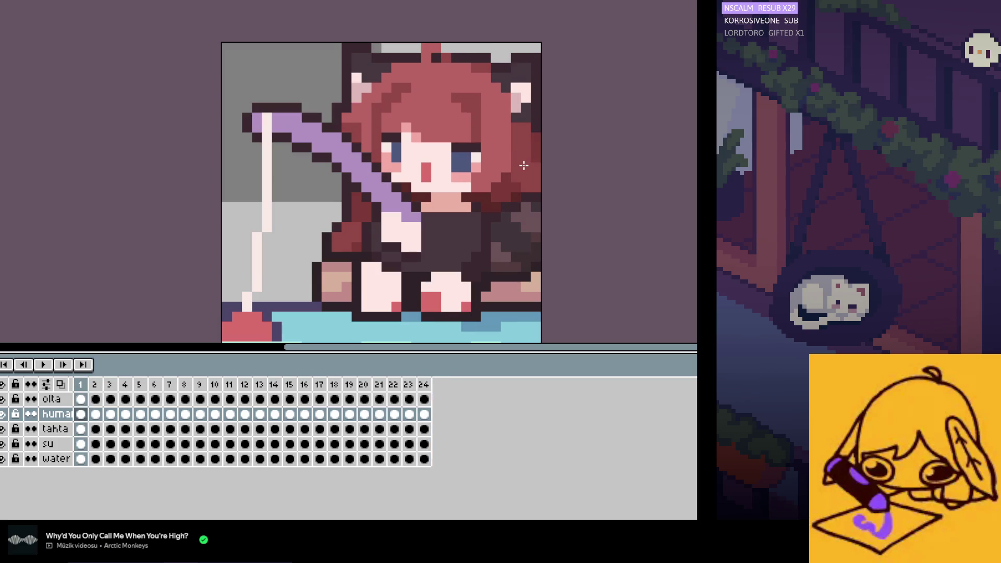
pyautogui.press('Right')
pyautogui.press('Right')
pyautogui.press('Right')
pyautogui.press('Right')
pyautogui.press('Right')
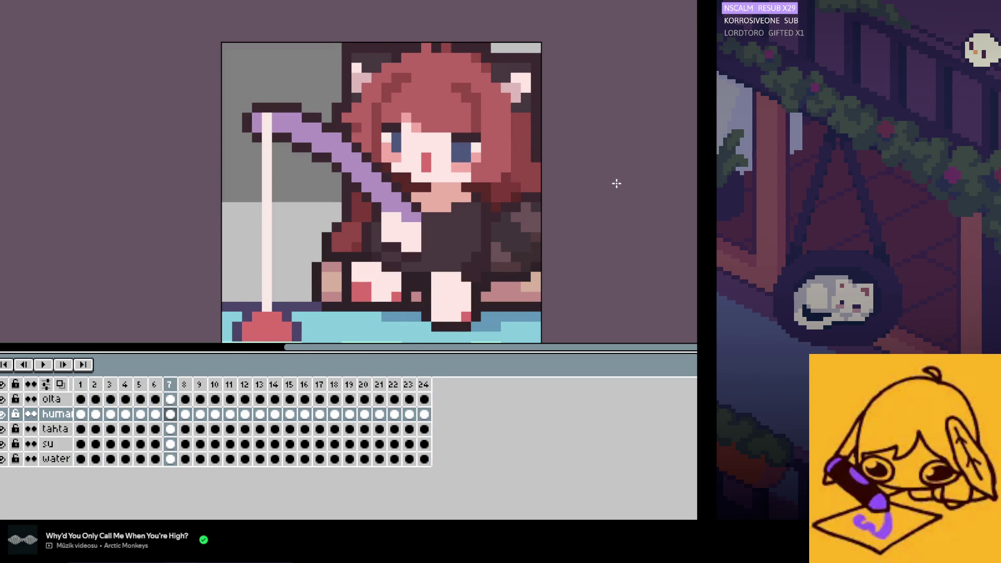
pyautogui.press('Left')
pyautogui.press('Right')
pyautogui.press('Left')
pyautogui.press('Right')
pyautogui.press('Right')
pyautogui.press('Right')
pyautogui.press('Left')
pyautogui.press('Right')
pyautogui.press('Left')
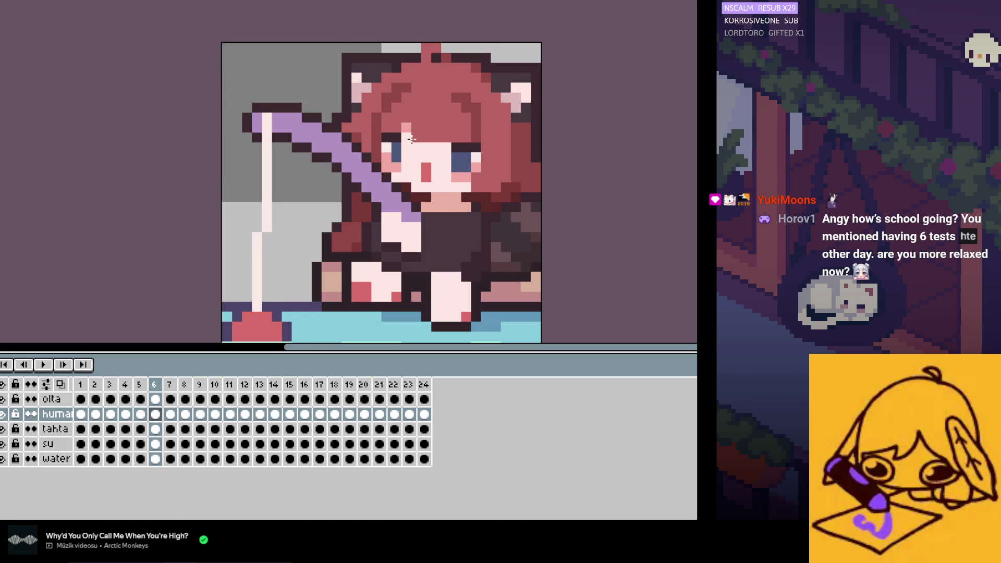
pyautogui.press('Right')
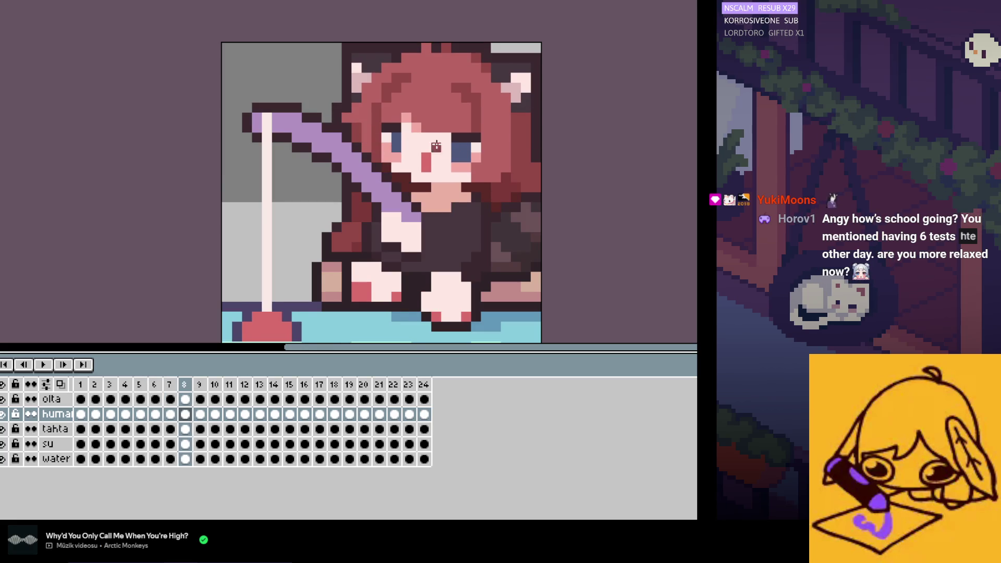
pyautogui.press('Left')
pyautogui.press('Right')
pyautogui.press('Right')
pyautogui.press('Left')
pyautogui.press('Right')
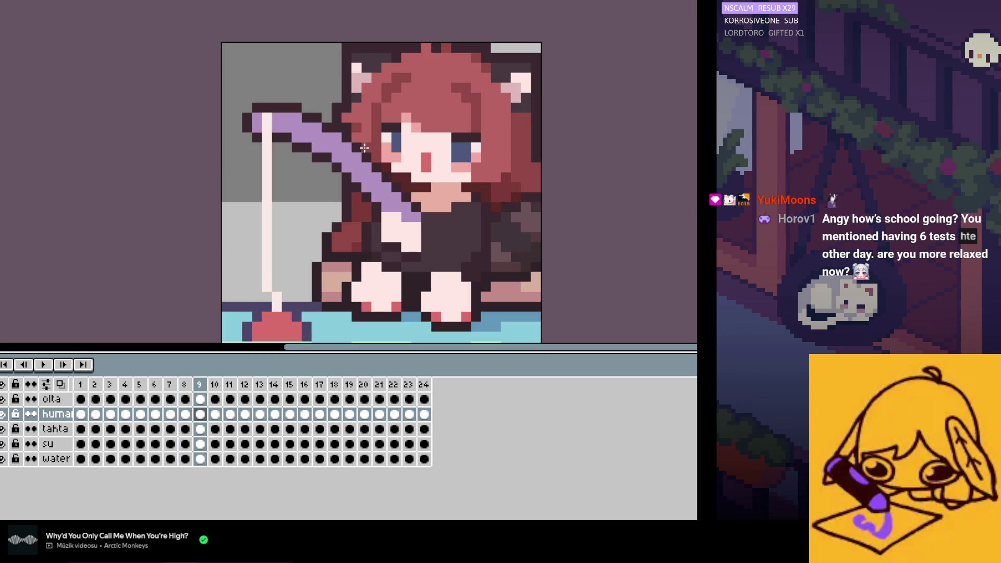
pyautogui.press('Left')
pyautogui.press('Left')
pyautogui.press('Right')
pyautogui.press('Right')
pyautogui.press('Left')
pyautogui.press('Left')
pyautogui.press('Right')
pyautogui.press('Right')
pyautogui.press('Right')
pyautogui.press('Left')
pyautogui.press('Left')
pyautogui.press('Left')
pyautogui.press('Right')
pyautogui.press('Right')
pyautogui.press('Left')
pyautogui.press('Left')
pyautogui.press('Left')
pyautogui.press('Right')
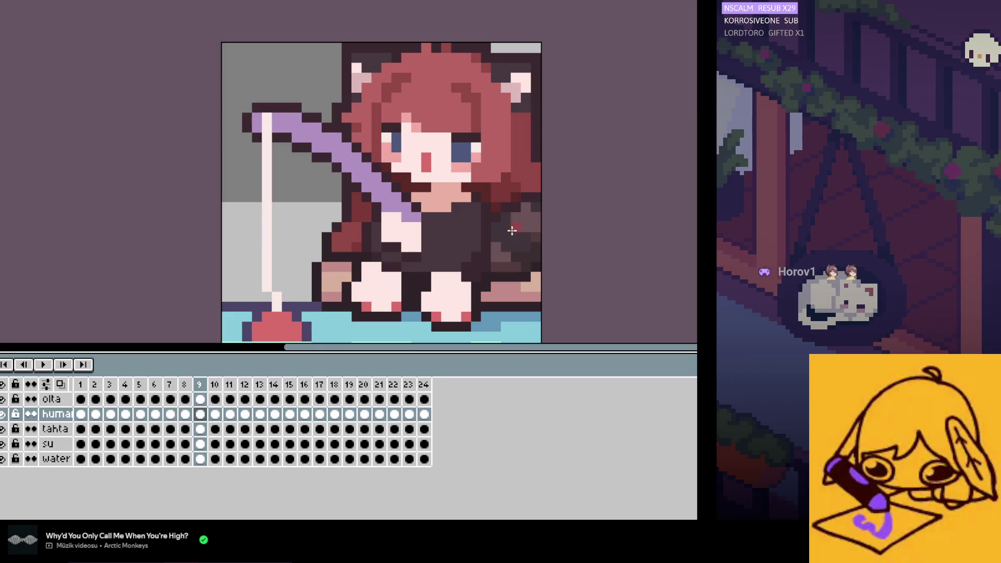
pyautogui.press('Left')
pyautogui.press('Left')
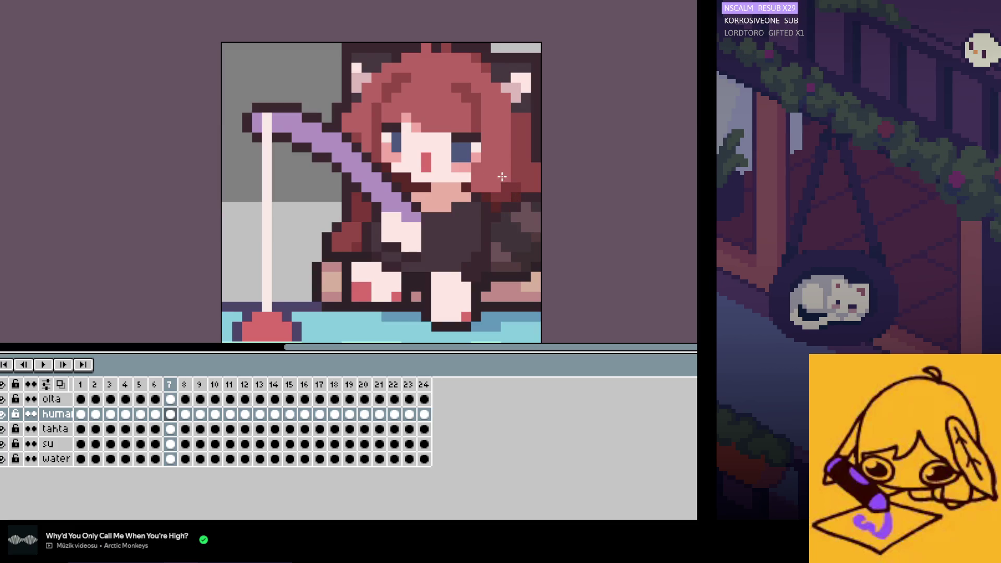
# Step: Flip between frames 5 to 9 with comma and period to preview the bobbing motion
pyautogui.press('.')
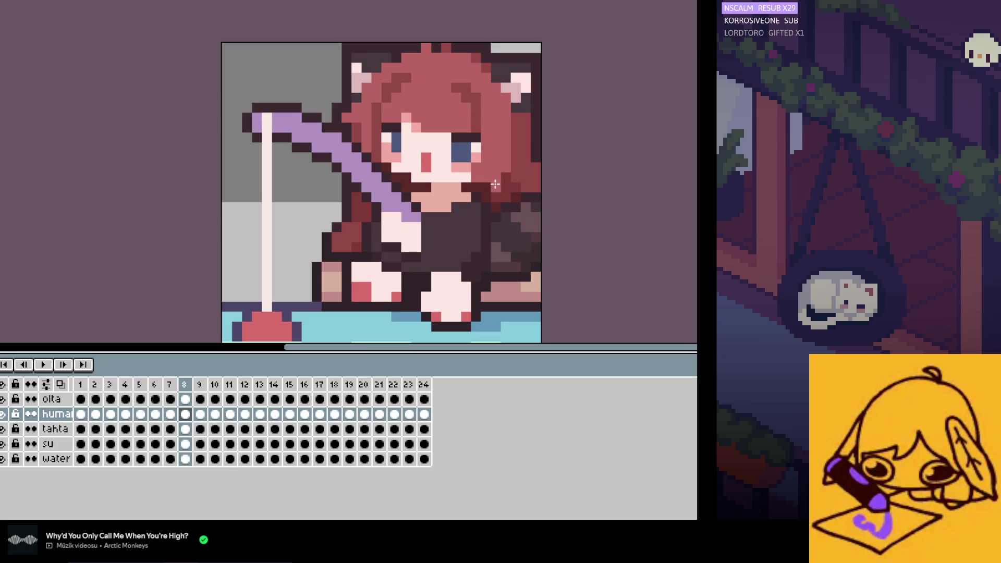
pyautogui.press(',')
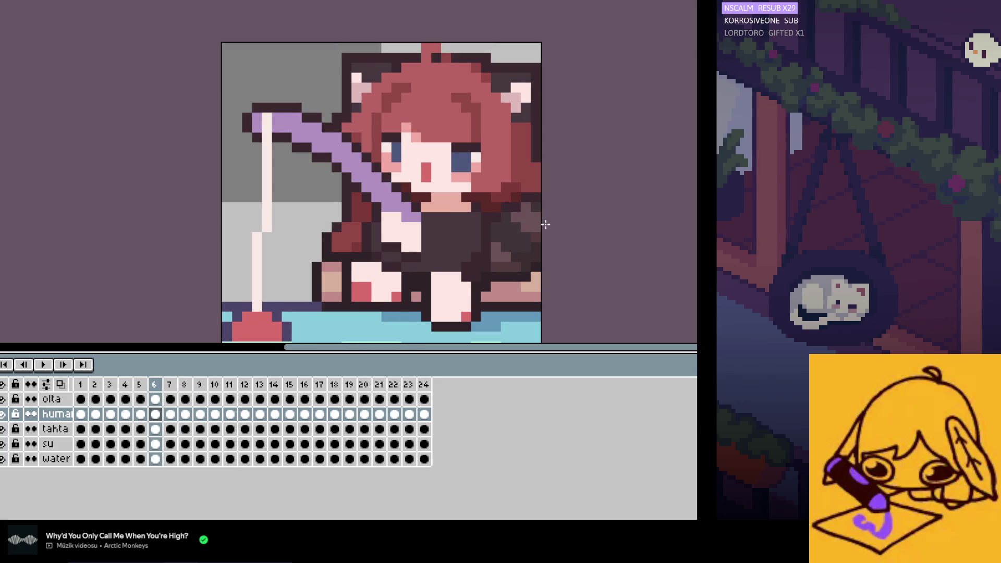
pyautogui.press('.')
pyautogui.press('.')
pyautogui.press(',')
pyautogui.press(',')
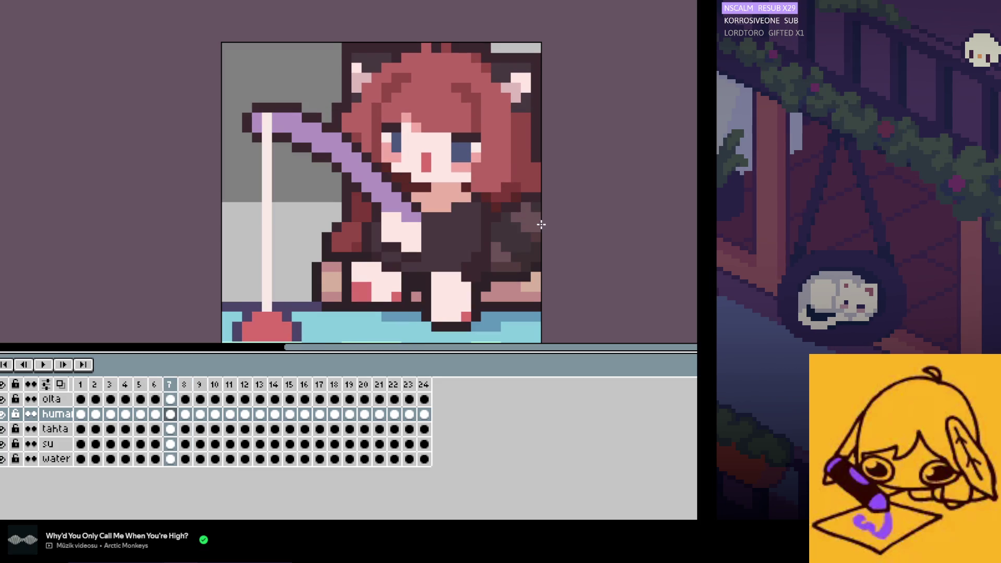
pyautogui.press('.')
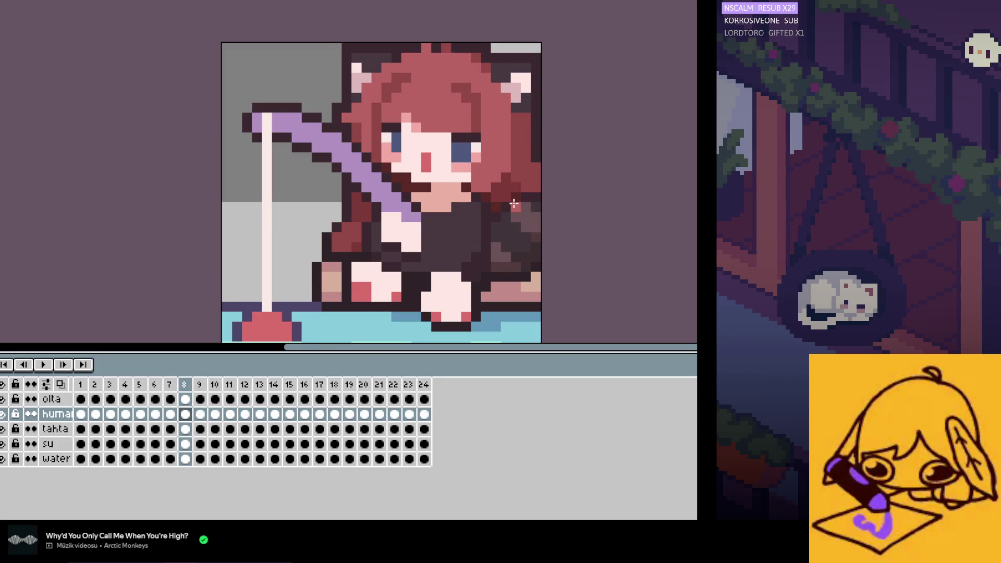
pyautogui.press('.')
pyautogui.press(',')
pyautogui.press(',')
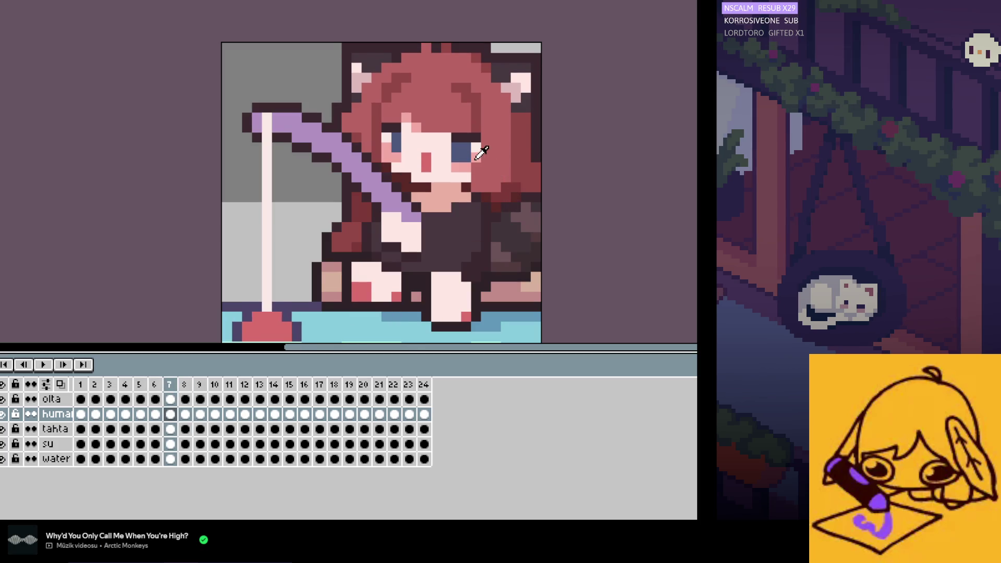
pyautogui.press(',')
pyautogui.press('.')
pyautogui.press('.')
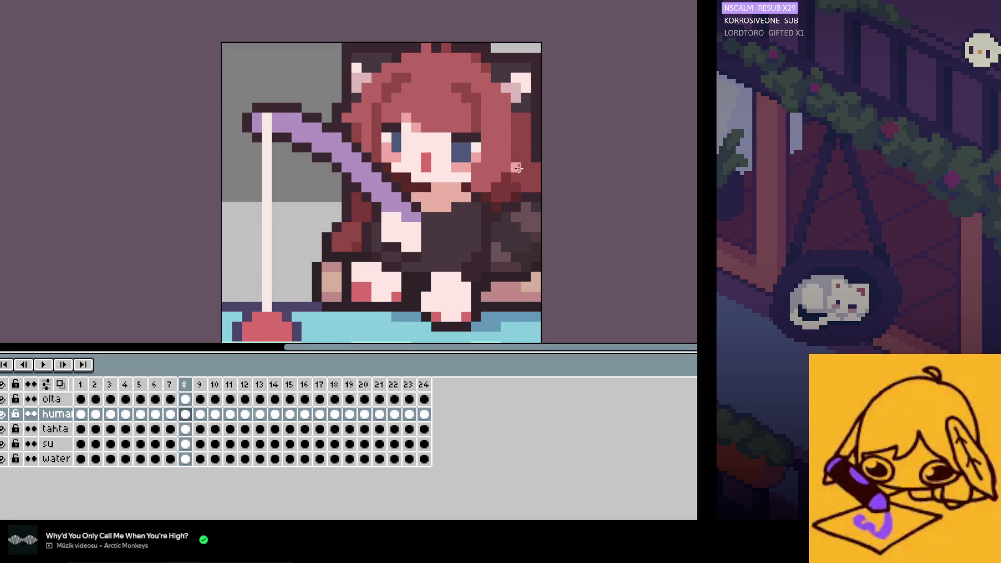
pyautogui.press('.')
pyautogui.press(',')
pyautogui.press(',')
pyautogui.press('.')
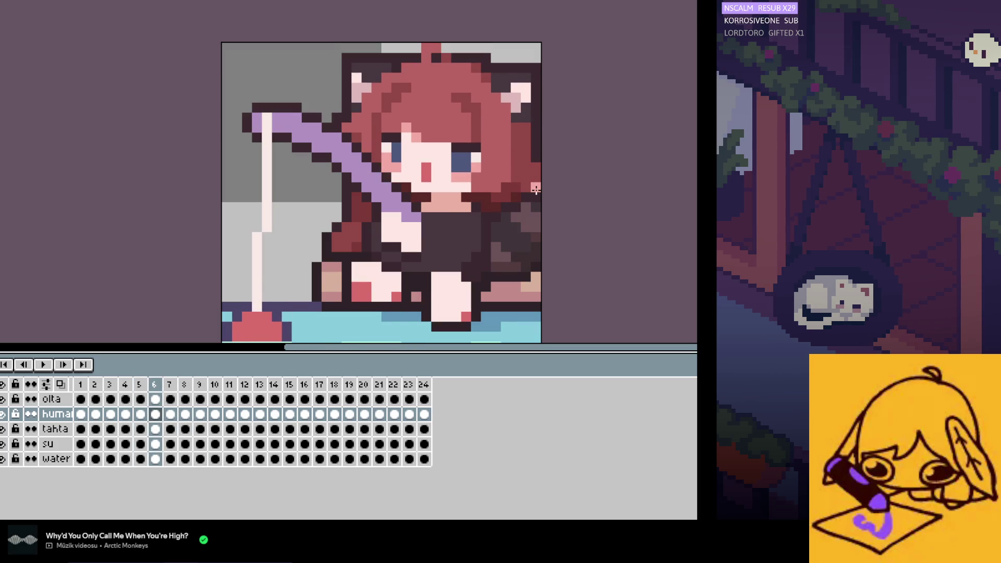
pyautogui.press('.')
pyautogui.press(',')
pyautogui.press(',')
pyautogui.press('.')
pyautogui.press(',')
pyautogui.press(',')
pyautogui.press('.')
pyautogui.press('.')
pyautogui.press(',')
pyautogui.press(',')
pyautogui.press('.')
pyautogui.press('.')
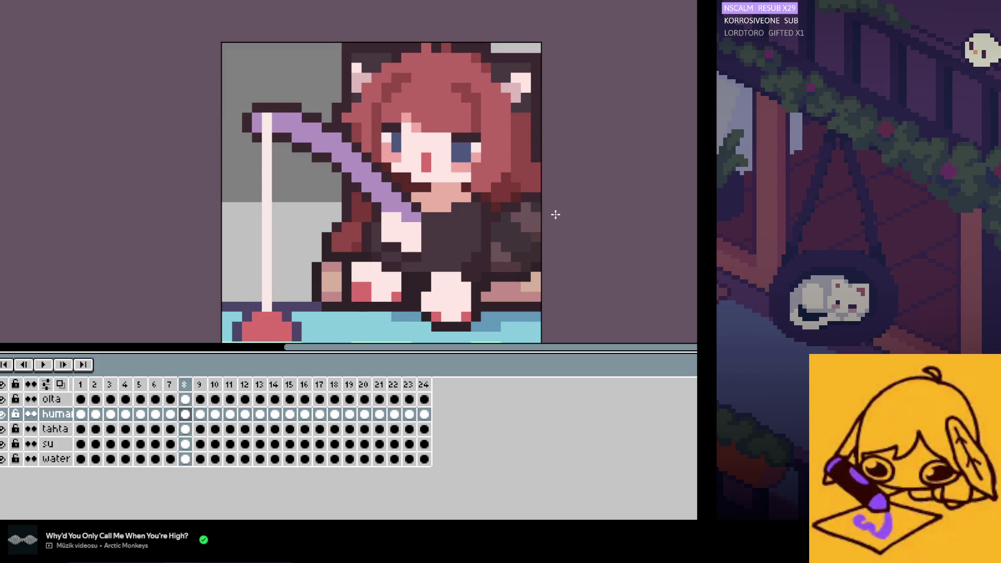
pyautogui.press(',')
pyautogui.press(',')
pyautogui.press('.')
pyautogui.press(',')
pyautogui.press(',')
pyautogui.press(',')
pyautogui.press(',')
pyautogui.press(',')
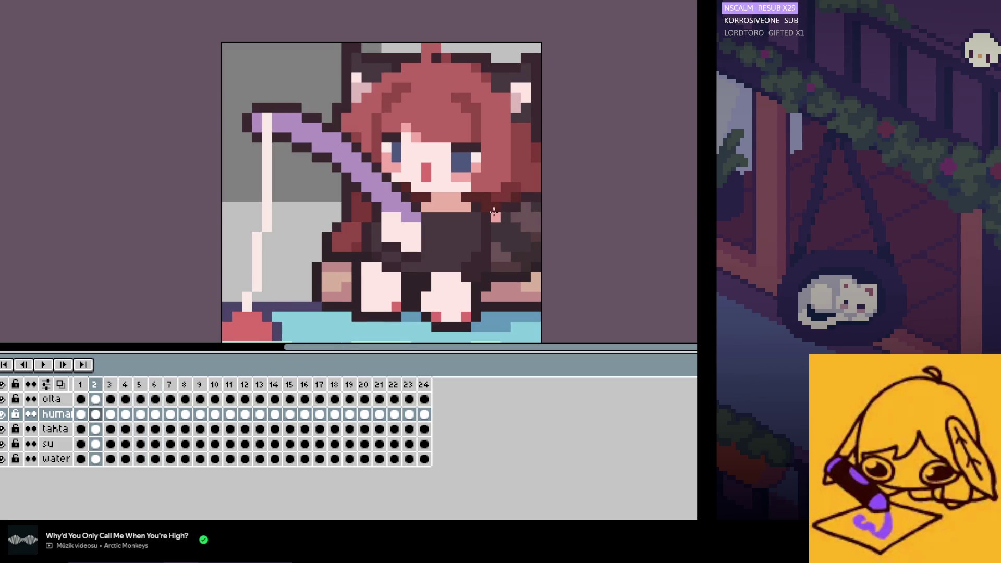
pyautogui.press(',')
pyautogui.press(',')
# Step: Return to frame 1, then toggle between frames 2 and 3, finishing on frame 3
pyautogui.press('.')
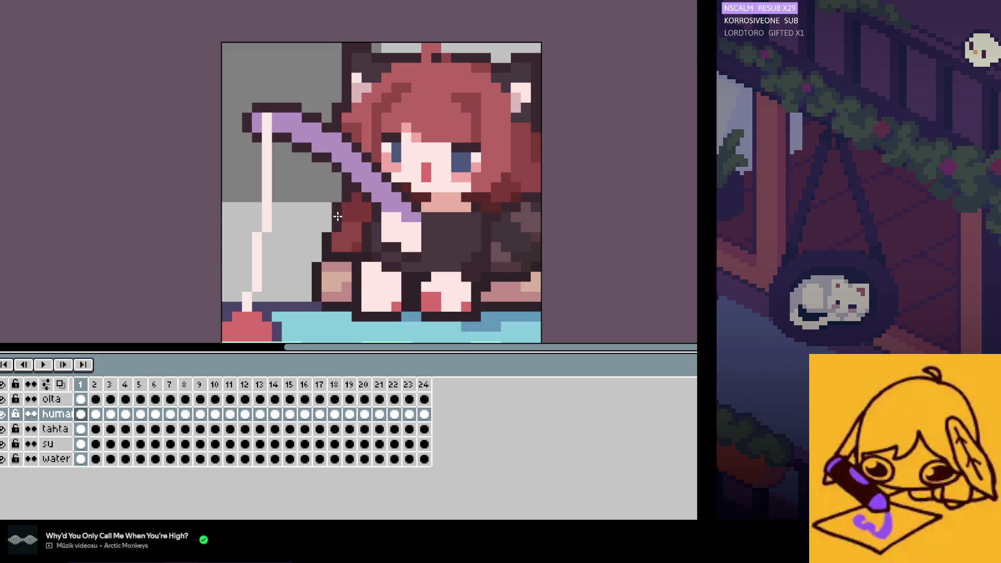
pyautogui.press('.')
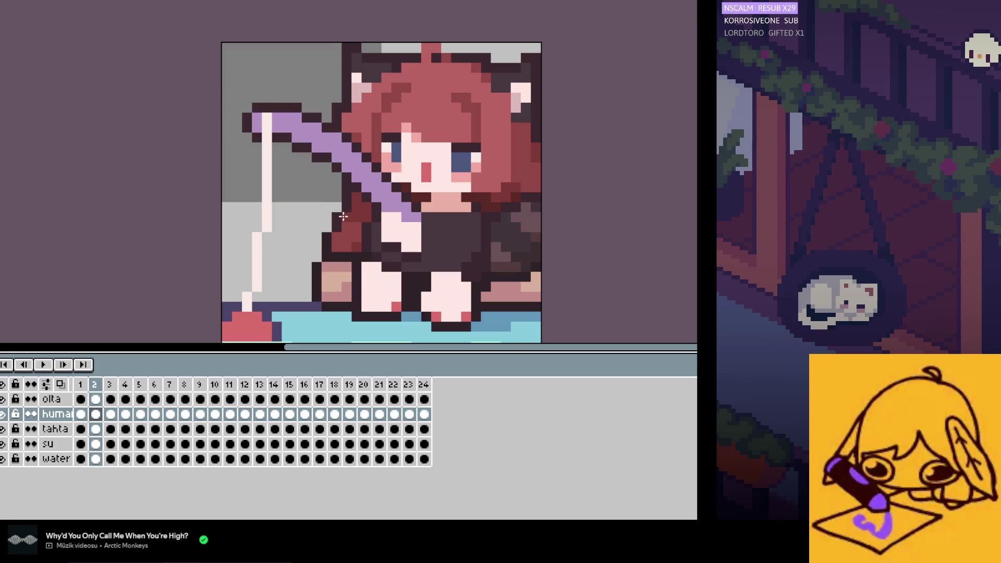
pyautogui.press('.')
pyautogui.press(',')
pyautogui.press('.')
pyautogui.press(',')
pyautogui.press('.')
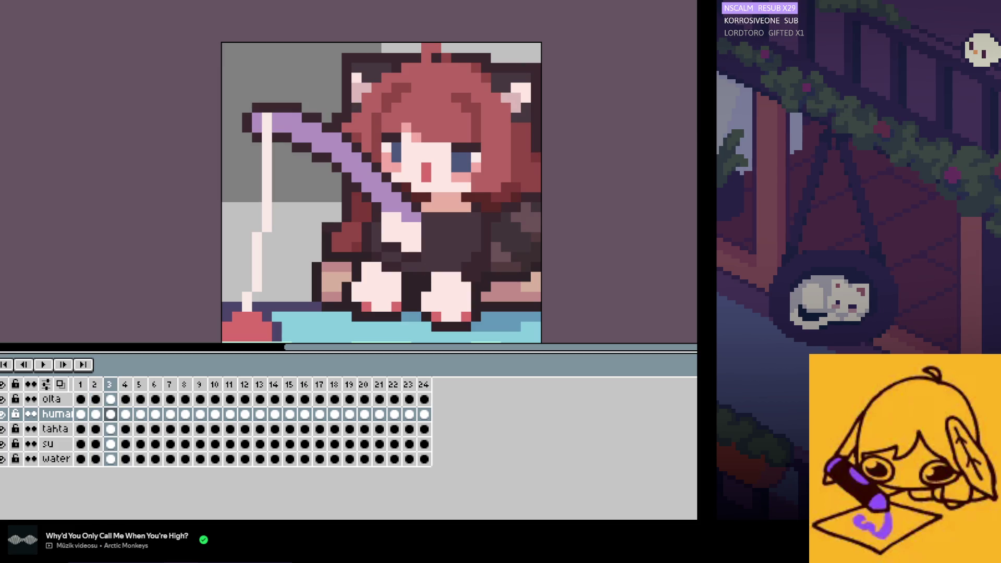
pyautogui.moveTo(374, 199); pyautogui.dragTo(318, 255)
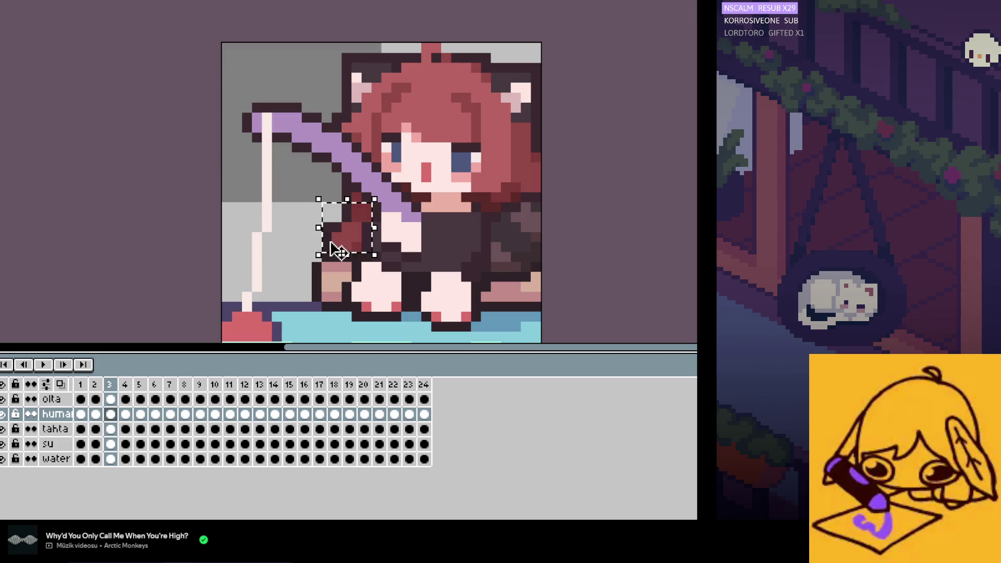
pyautogui.hotkey('ctrl', 'd')
pyautogui.moveTo(298, 200); pyautogui.dragTo(365, 255)
pyautogui.click(125, 413)
pyautogui.click(140, 414)
pyautogui.click(155, 414)
pyautogui.click(170, 414)
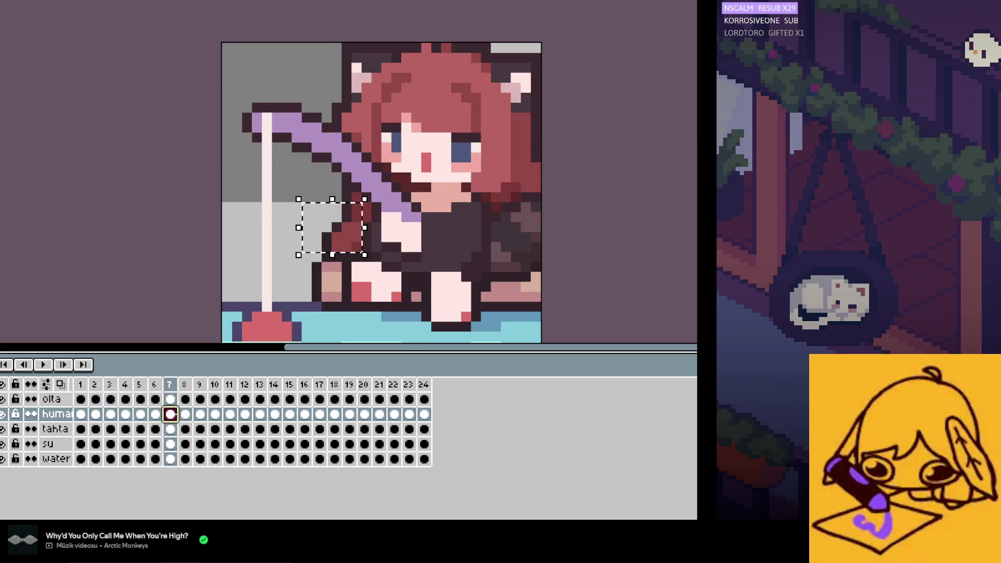
pyautogui.press('Left')
pyautogui.press('Right')
pyautogui.press('Right')
pyautogui.press('Right')
pyautogui.press('Left')
pyautogui.press('Left')
pyautogui.press('Left')
pyautogui.press('Right')
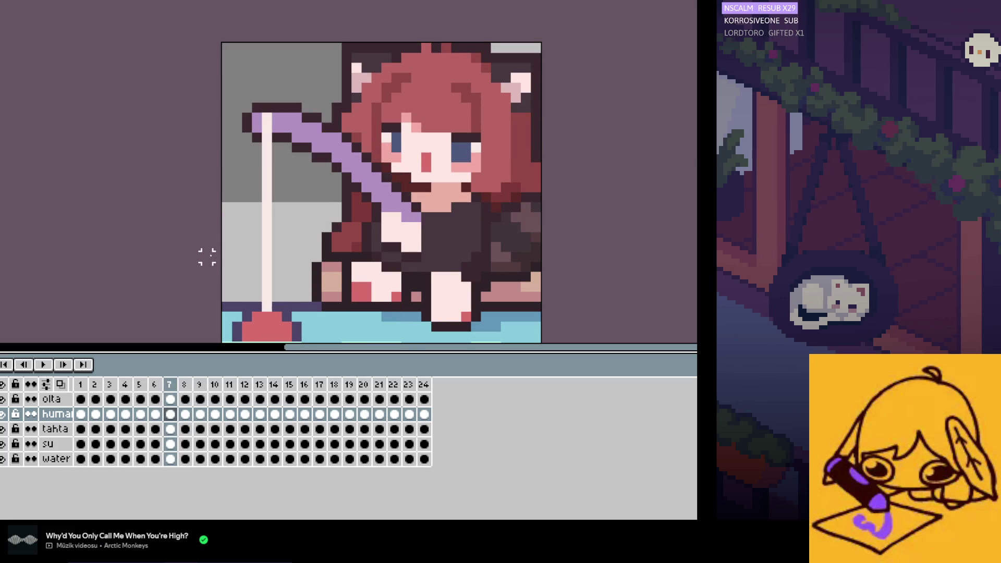
pyautogui.press('Right')
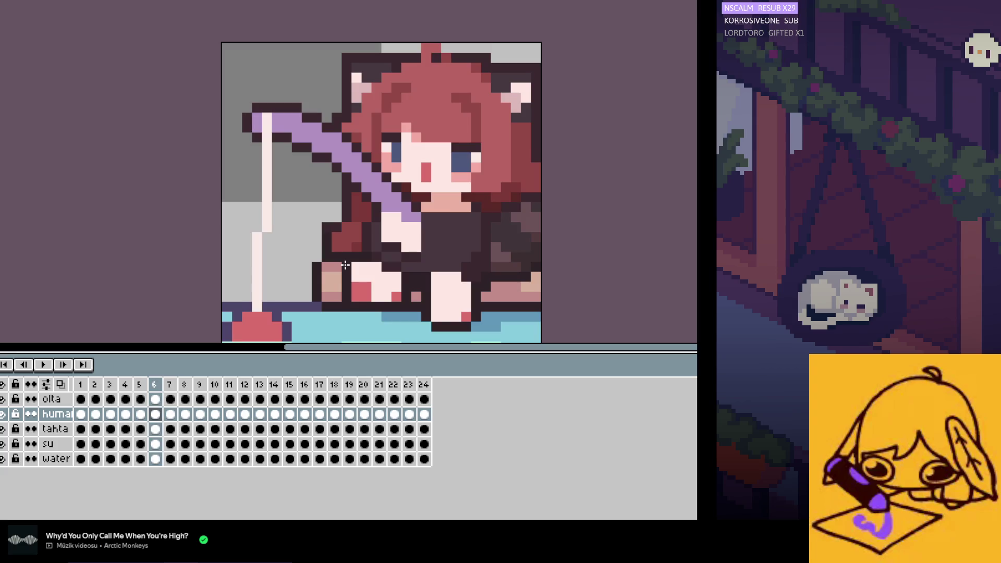
pyautogui.press('Left')
pyautogui.press('Right')
pyautogui.press('Right')
pyautogui.press('Right')
pyautogui.press('Left')
pyautogui.press('Right')
pyautogui.press('Left')
pyautogui.press('Left')
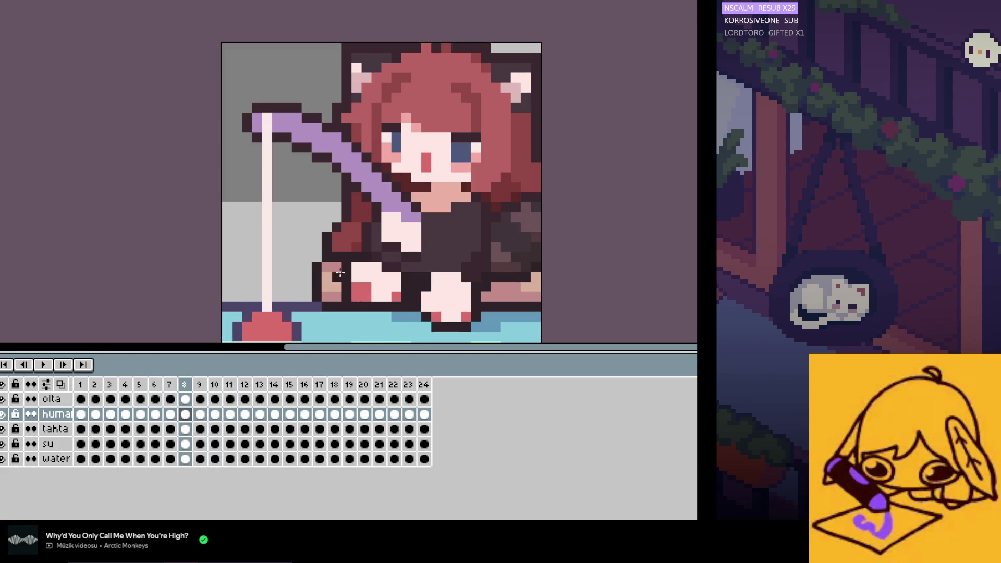
pyautogui.press('Left')
pyautogui.press('Left')
pyautogui.press('Left')
pyautogui.press('Left')
pyautogui.press('Left')
pyautogui.press('Left')
pyautogui.press('Left')
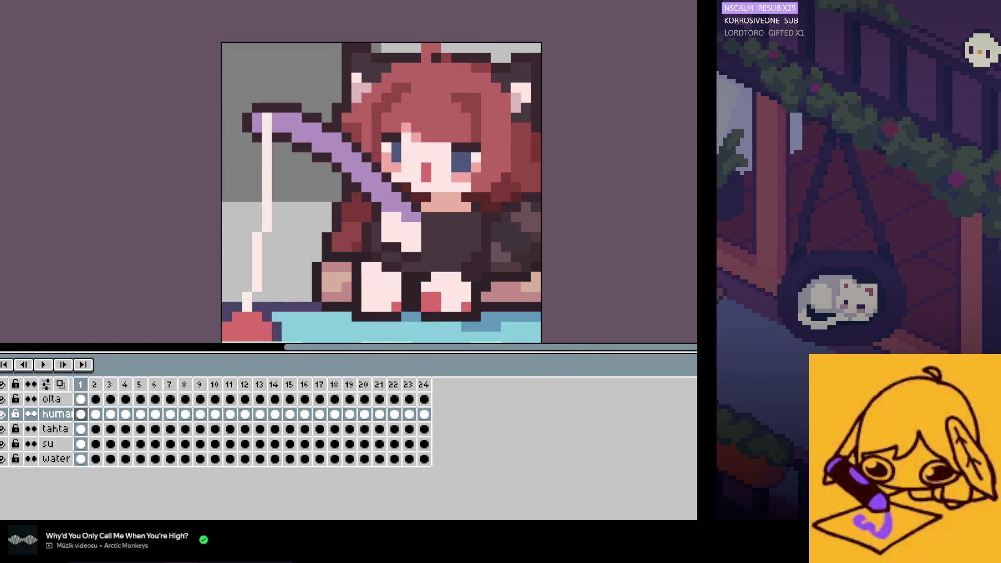
# Step: Paint the stray outline pixels above the girl's head grey, then preview the animation
pyautogui.moveTo(542, 43); pyautogui.dragTo(301, 243)
pyautogui.click(276, 246)
pyautogui.press('Right')
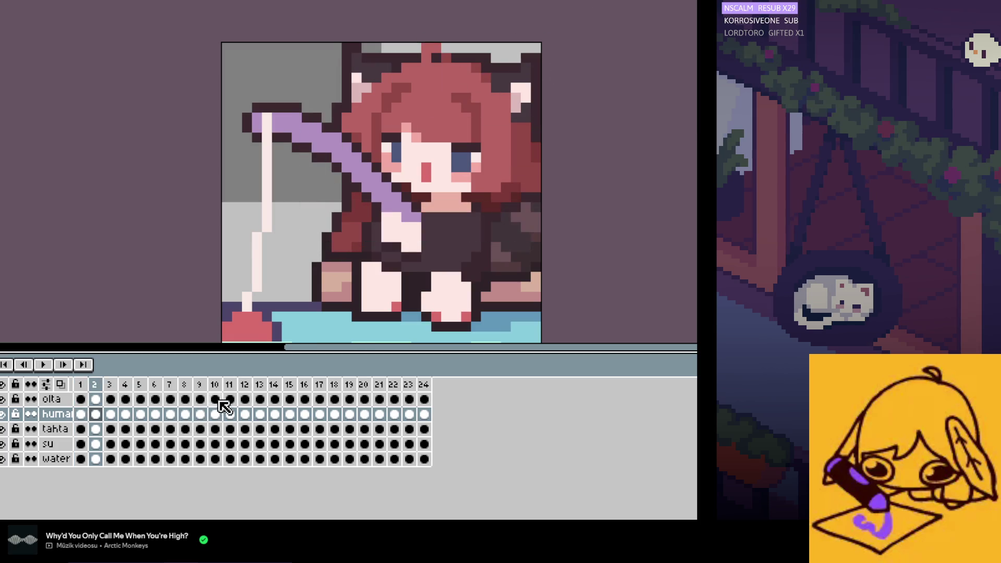
pyautogui.press('Right')
pyautogui.press('Right')
pyautogui.press('Right')
pyautogui.press('Right')
pyautogui.press('Right')
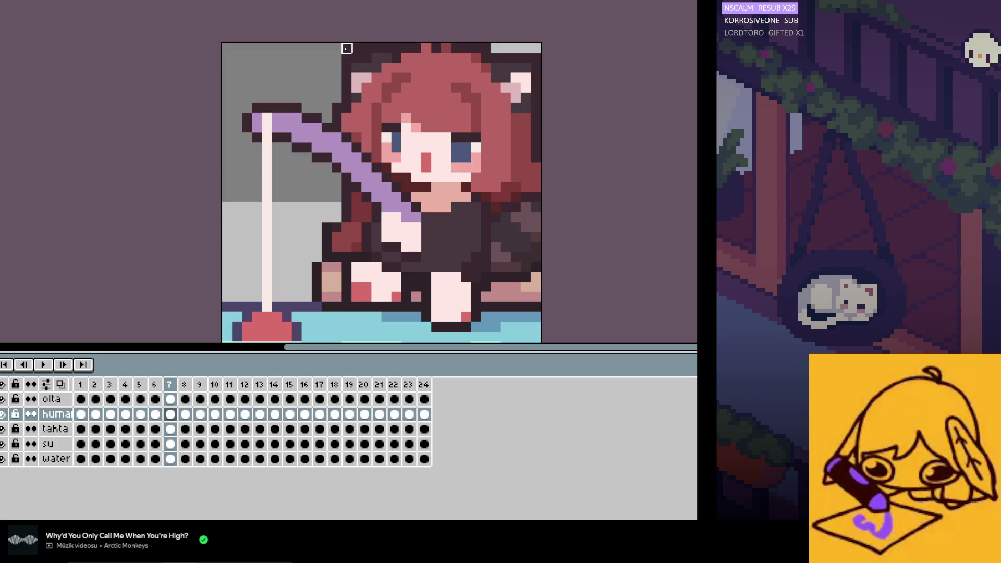
pyautogui.moveTo(346, 49); pyautogui.dragTo(367, 48)
pyautogui.scroll(1, 466, 48)
pyautogui.press('Return')
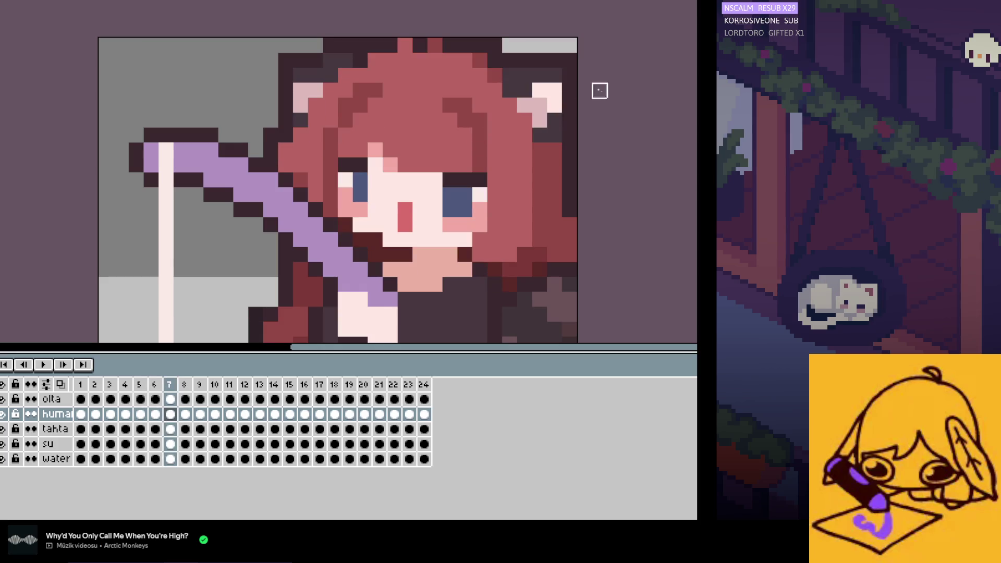
# Step: Darken the pale pixel on the right ear and compare frames 6 through 8
pyautogui.moveTo(538, 87); pyautogui.dragTo(555, 88)
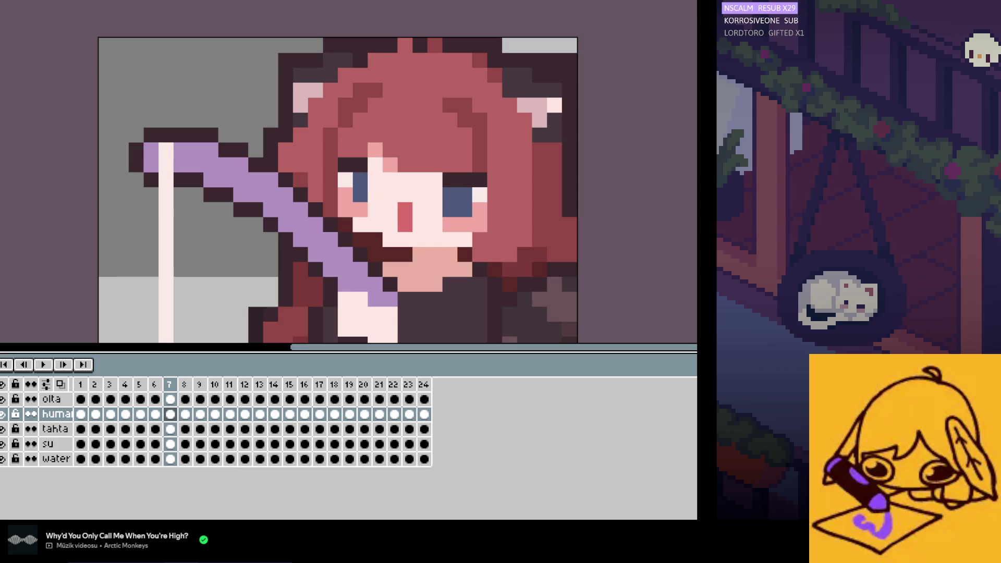
pyautogui.press('Left')
pyautogui.press('Right')
pyautogui.press('Left')
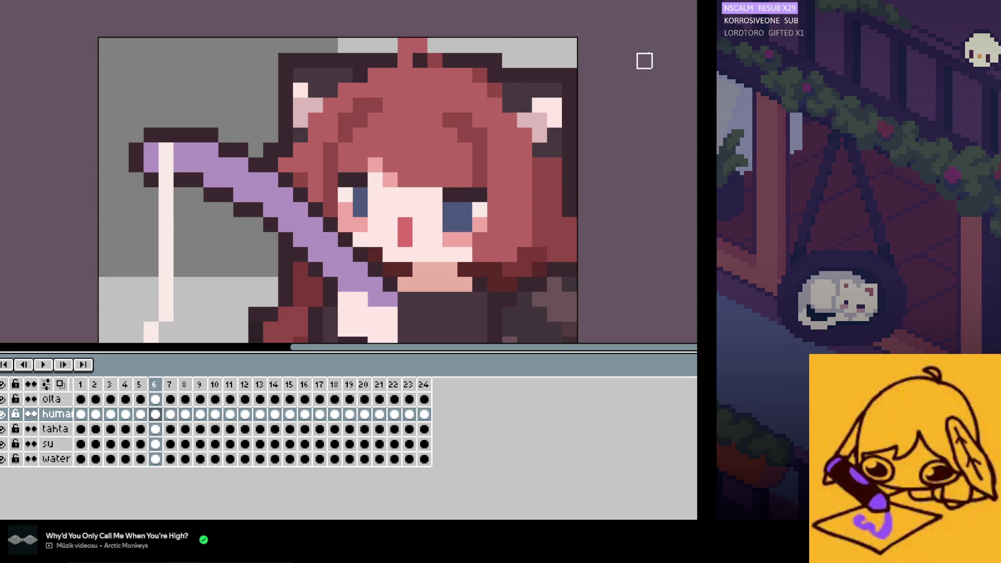
pyautogui.press('Right')
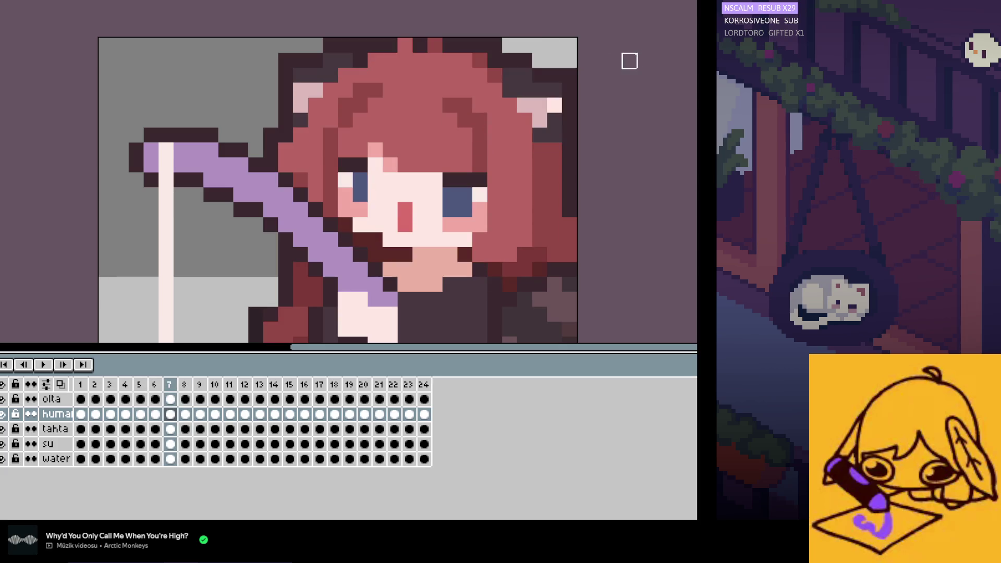
pyautogui.press('Right')
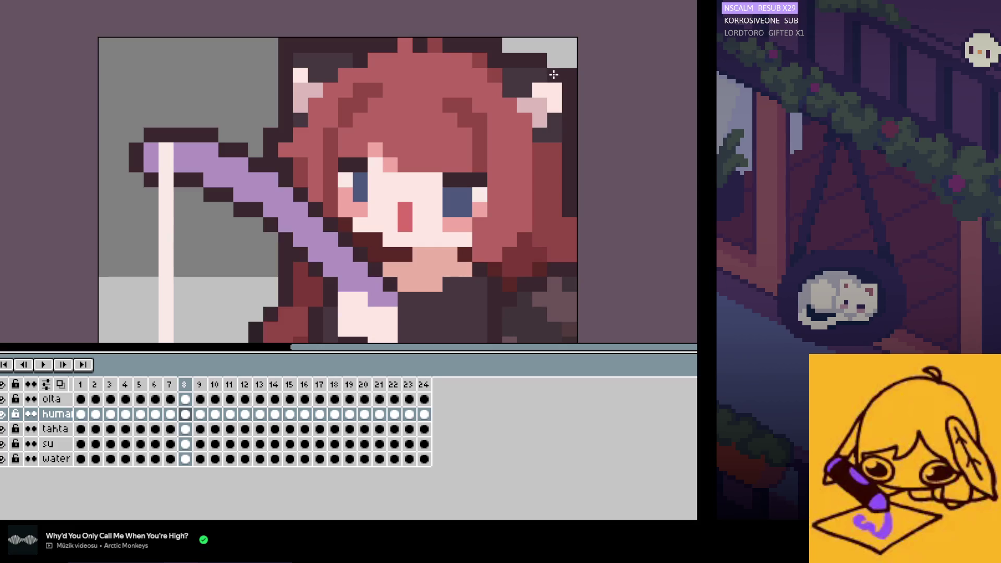
pyautogui.press(',')
pyautogui.press('.')
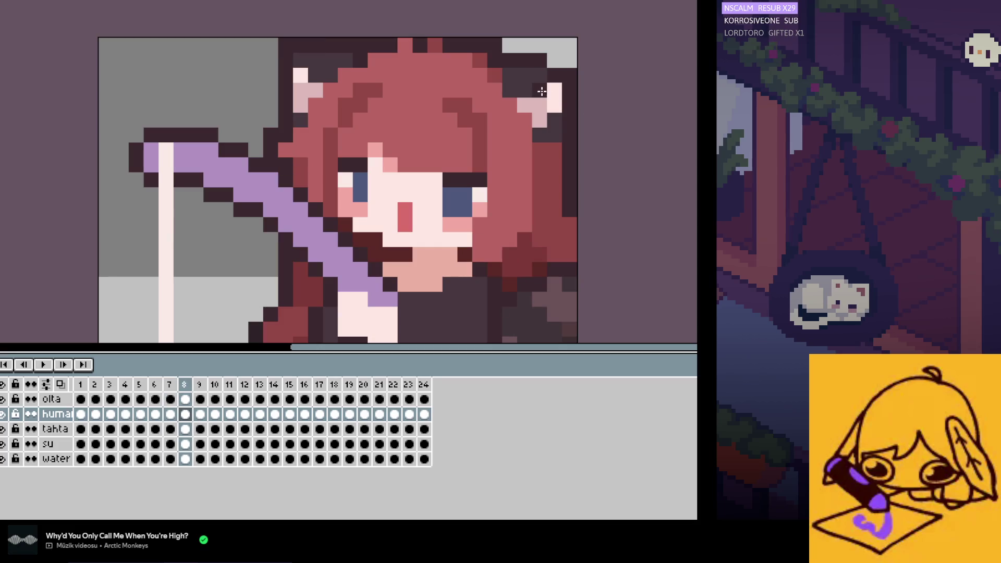
# Step: Darken the pink and pale right-ear pixels, grey the top outline, and check frames 7 and 8
pyautogui.click(535, 90)
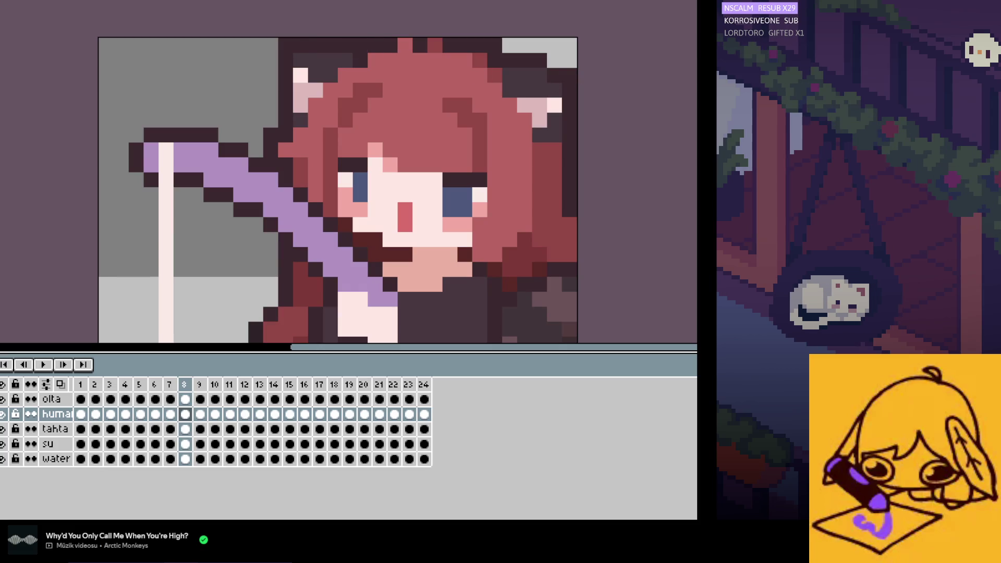
pyautogui.moveTo(301, 46); pyautogui.dragTo(286, 45)
pyautogui.click(305, 70)
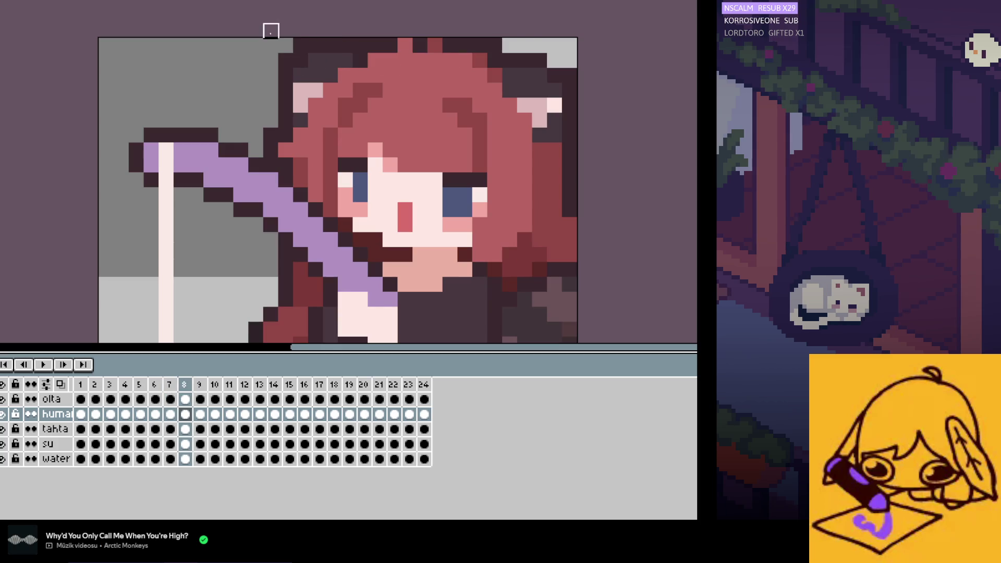
pyautogui.press(',')
pyautogui.press('.')
pyautogui.press(',')
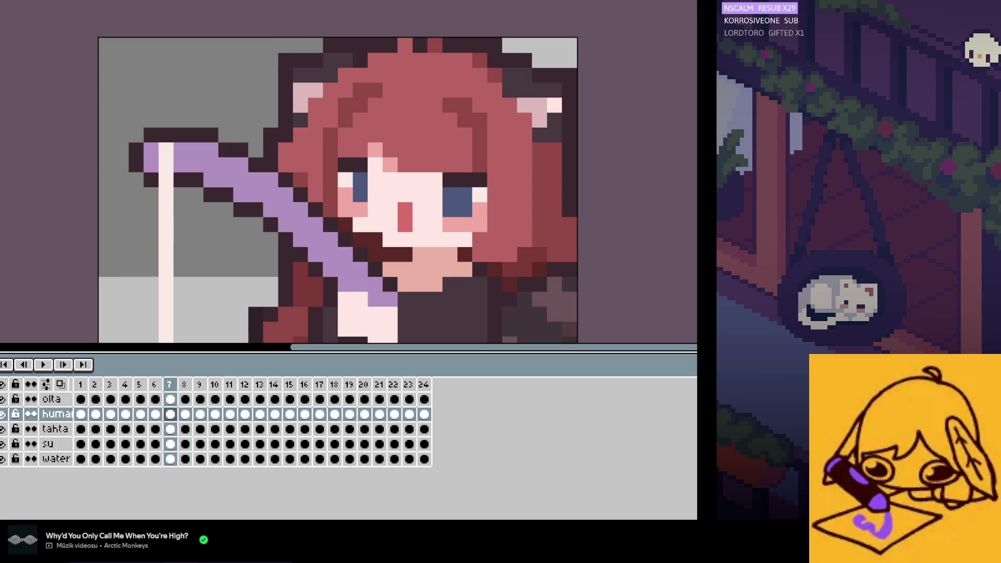
# Step: Compare the ear across frames 8 and 9, zoom out, and return to frame 1
pyautogui.press('.')
pyautogui.press('.')
pyautogui.press(',')
pyautogui.press('.')
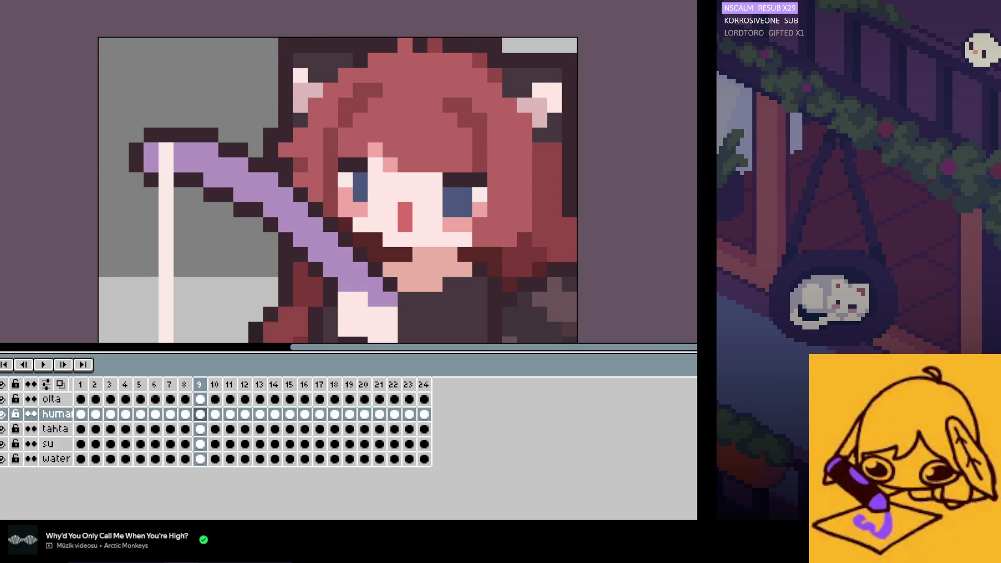
pyautogui.scroll(-2, 661, 204)
pyautogui.press('Home')
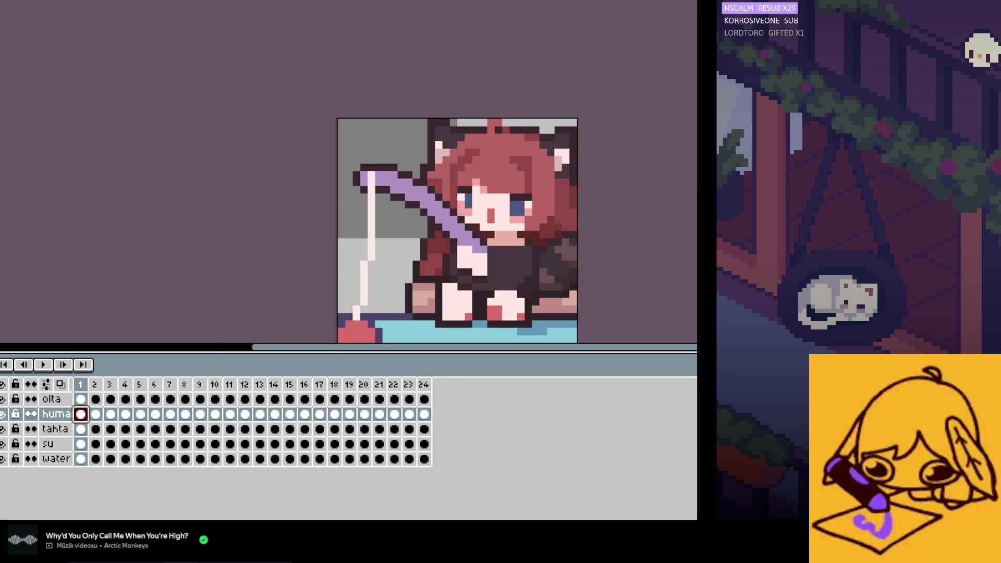
# Step: Select the girl's head on frame 13 and undo the accidental erase
pyautogui.moveTo(580, 95); pyautogui.dragTo(395, 264)
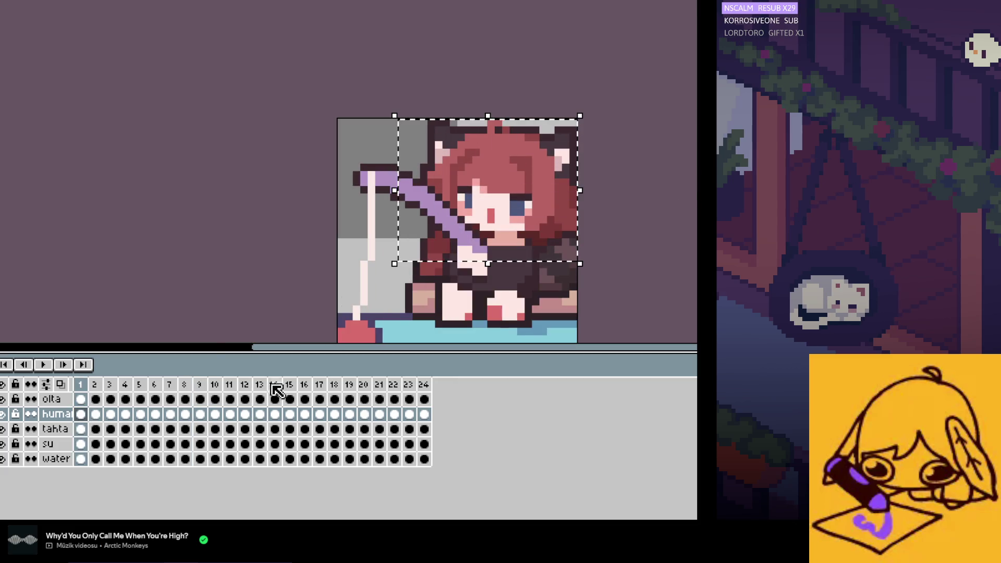
pyautogui.click(261, 414)
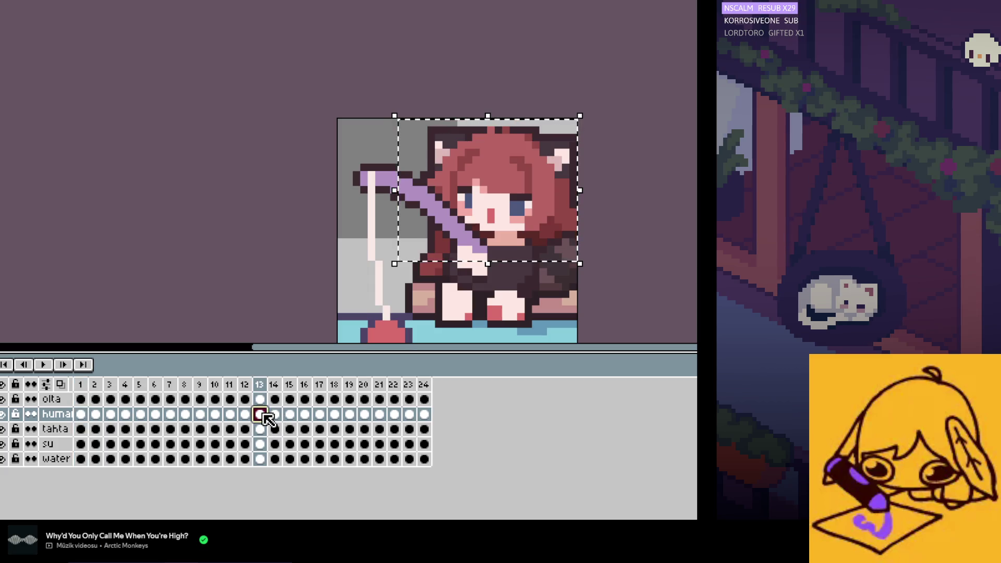
pyautogui.press('Delete')
pyautogui.hotkey('ctrl', 'z')
pyautogui.hotkey('ctrl', 'd')
pyautogui.press('Left')
pyautogui.press('Right')
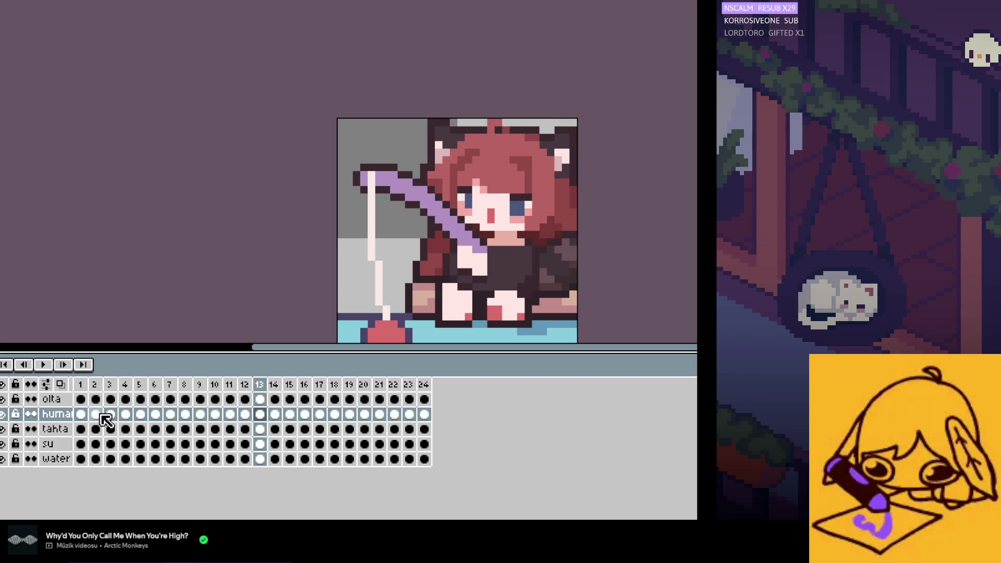
# Step: Copy the girl's upper body from frames 2 and 3 onto frames 14 and 15
pyautogui.click(95, 414)
pyautogui.moveTo(610, 98); pyautogui.dragTo(405, 263)
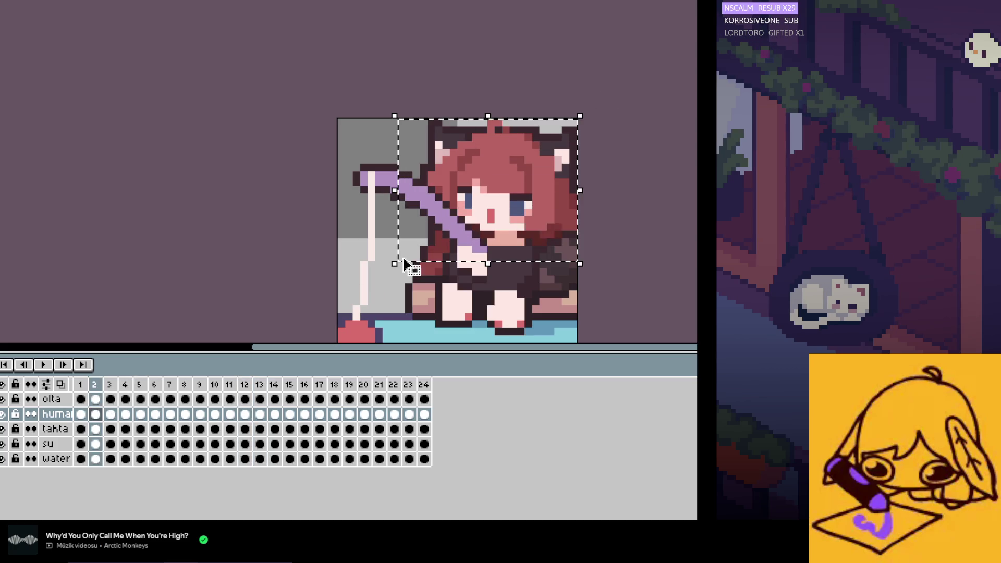
pyautogui.click(274, 414)
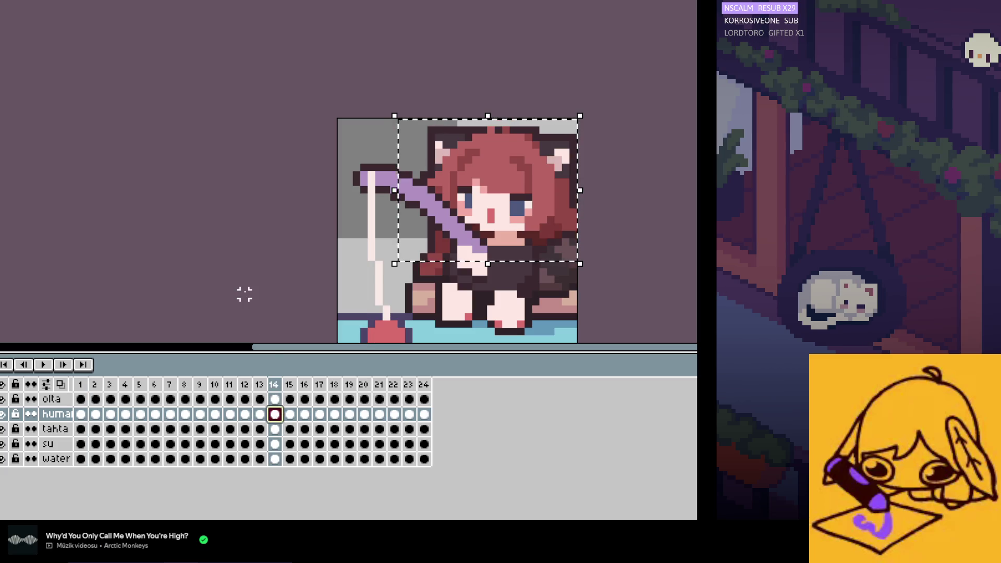
pyautogui.press('Delete')
pyautogui.hotkey('ctrl', 'v')
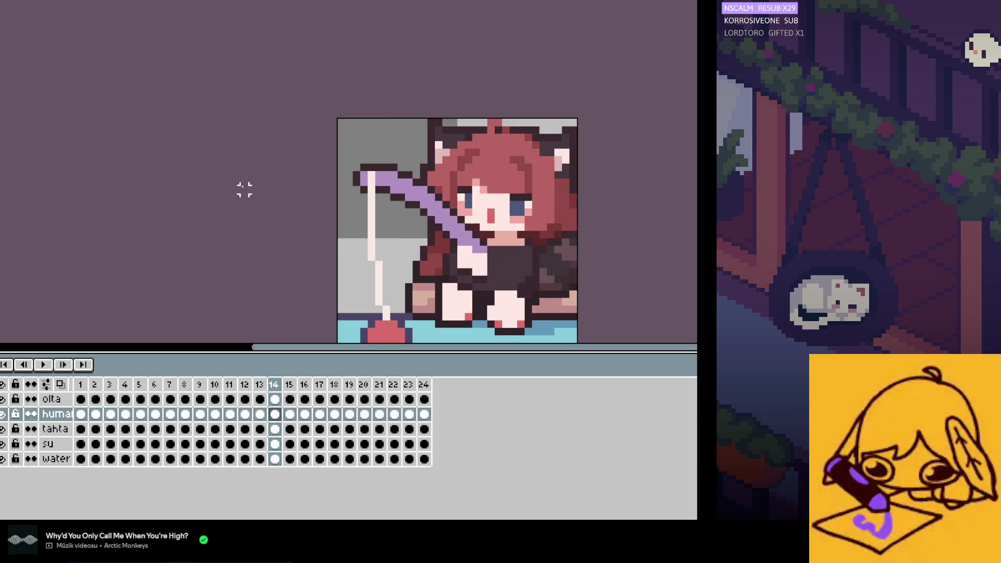
pyautogui.click(113, 414)
pyautogui.hotkey('ctrl', 'v')
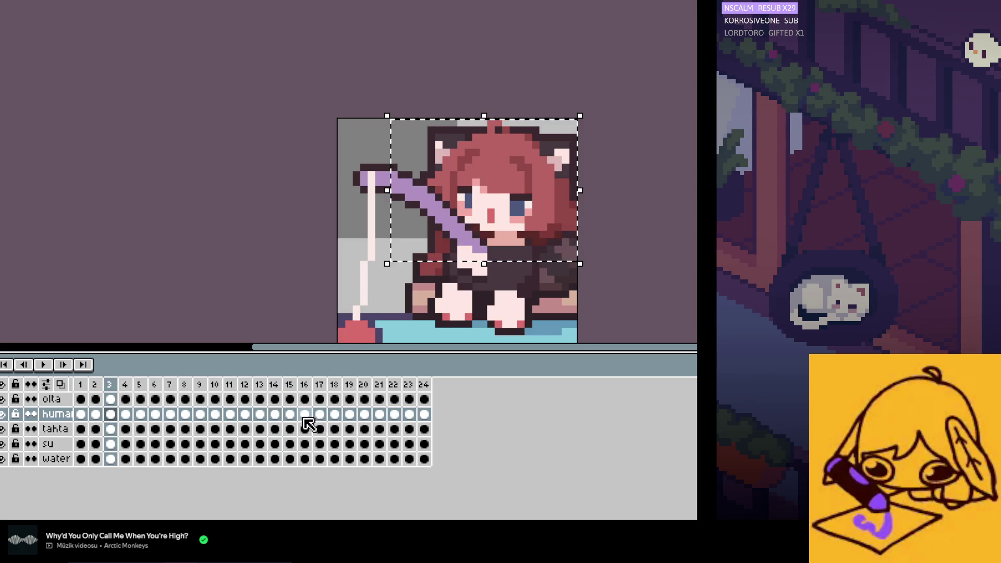
pyautogui.click(290, 414)
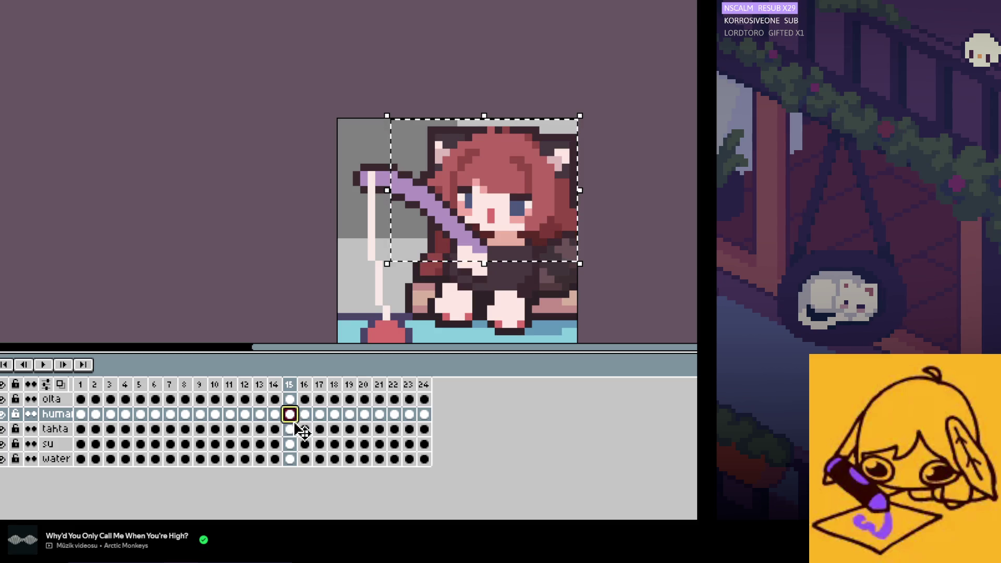
pyautogui.click(207, 189)
pyautogui.hotkey('ctrl', 'z')
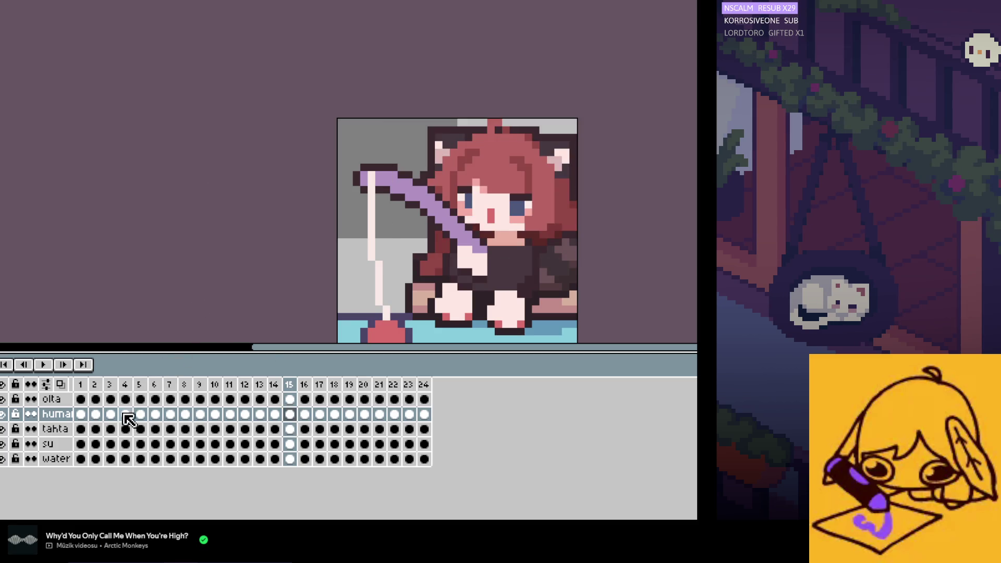
# Step: Paste frame 4's upper body onto frame 16, then reselect frame 5's head and upper body
pyautogui.click(128, 415)
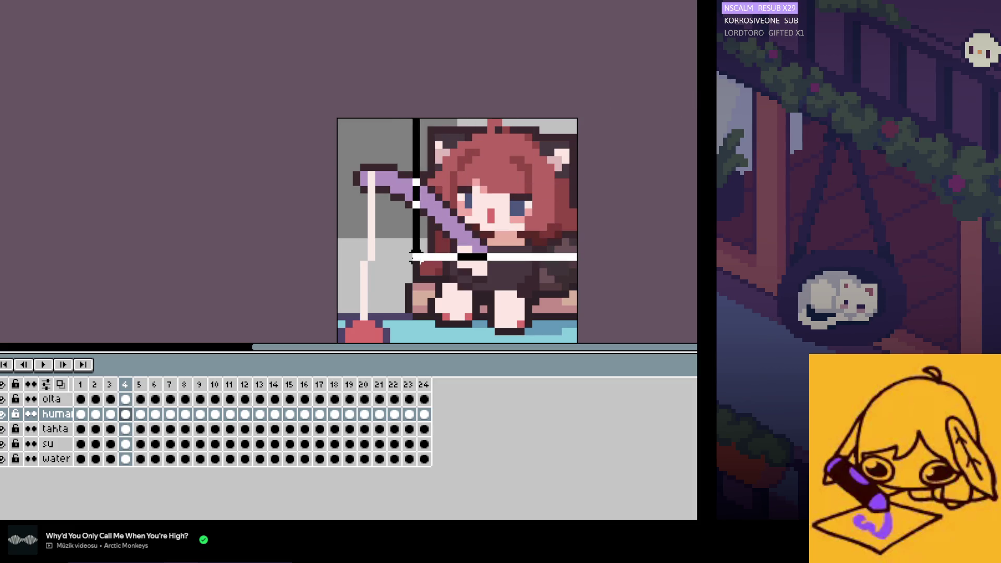
pyautogui.moveTo(405, 256); pyautogui.dragTo(415, 262)
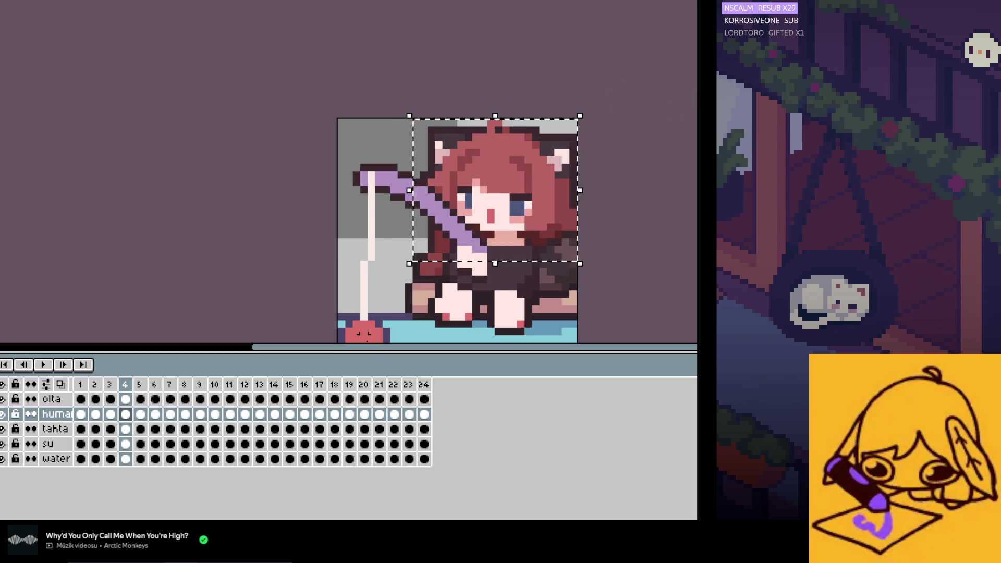
pyautogui.click(305, 416)
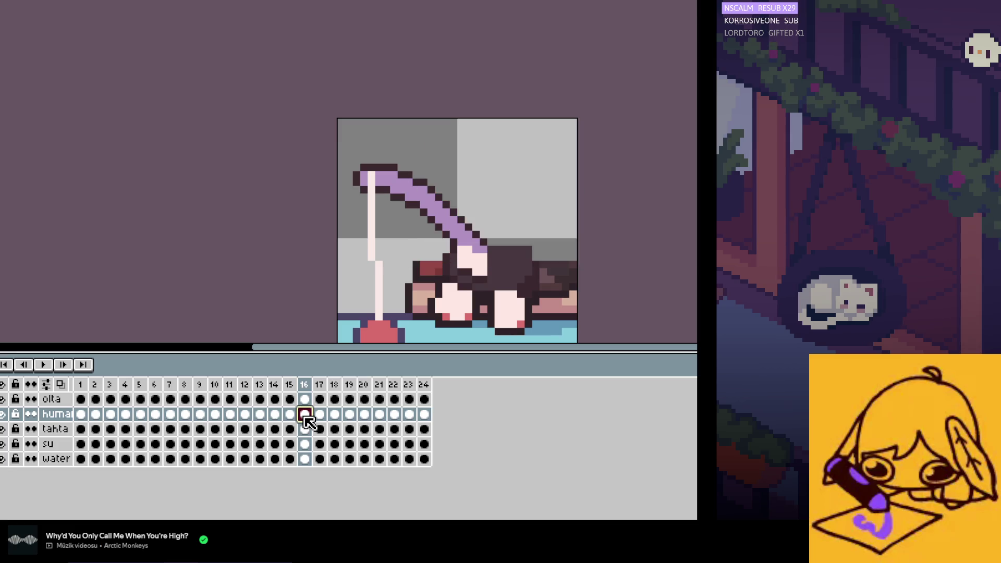
pyautogui.hotkey('ctrl', 'v')
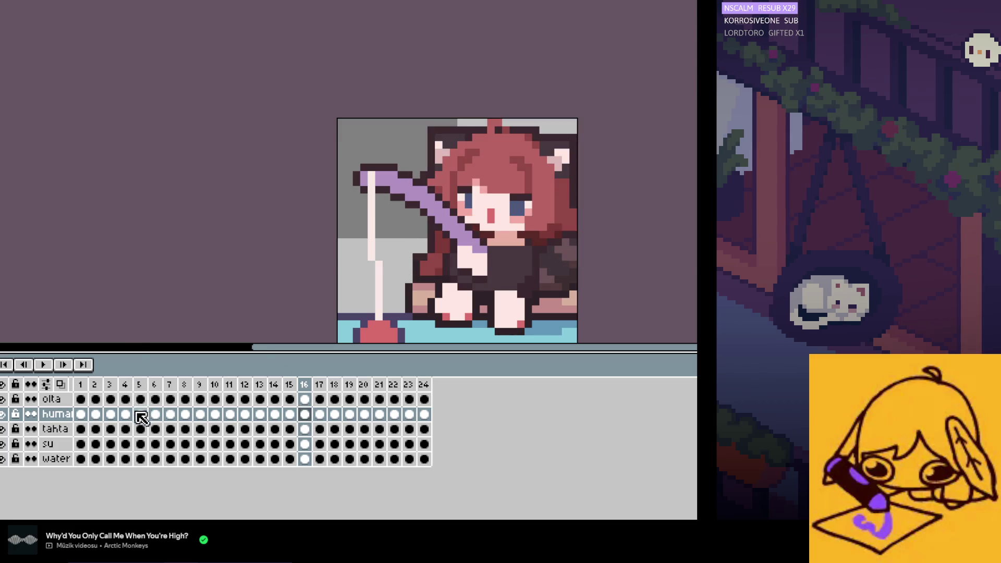
pyautogui.click(140, 415)
pyautogui.moveTo(579, 116); pyautogui.dragTo(395, 263)
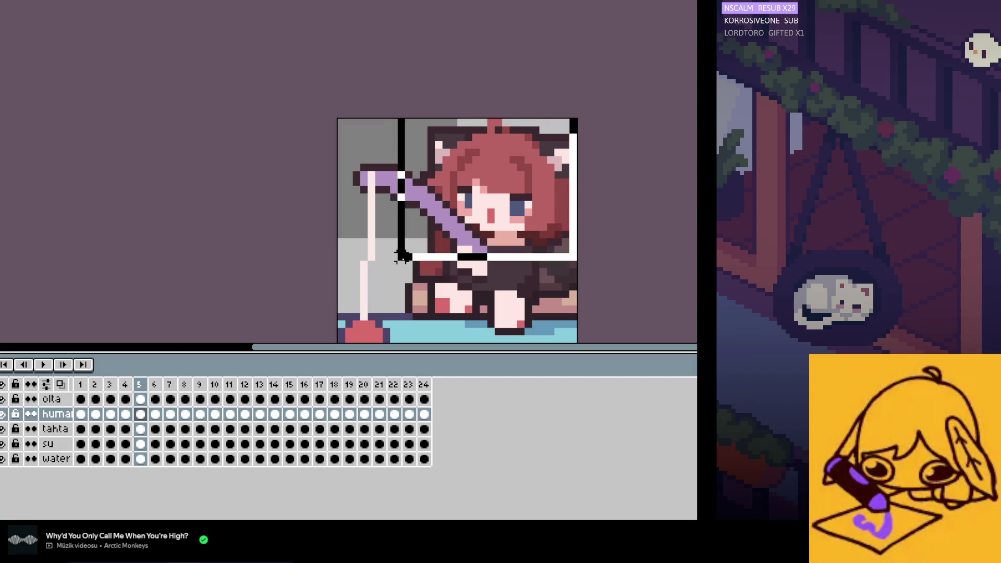
pyautogui.click(320, 414)
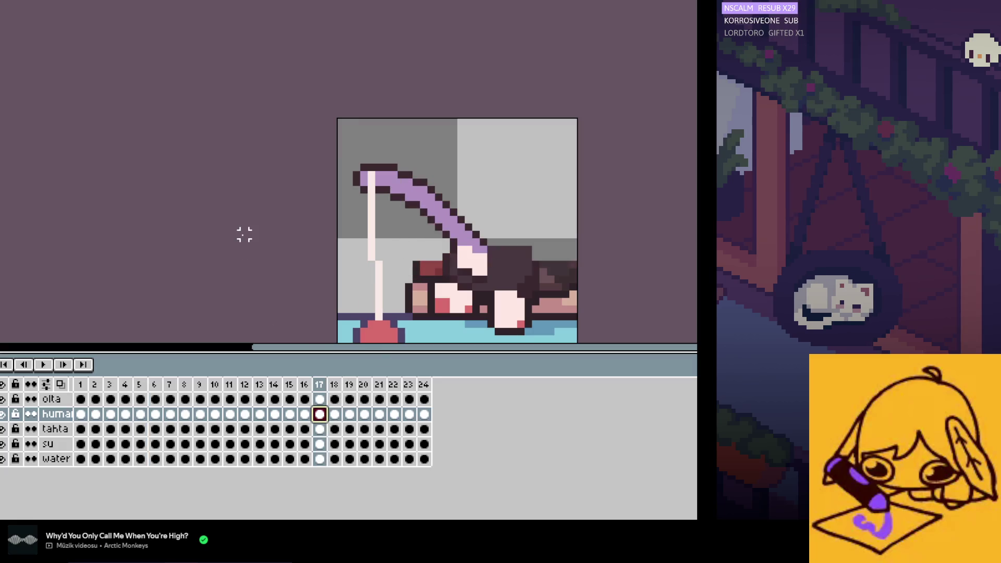
pyautogui.click(125, 414)
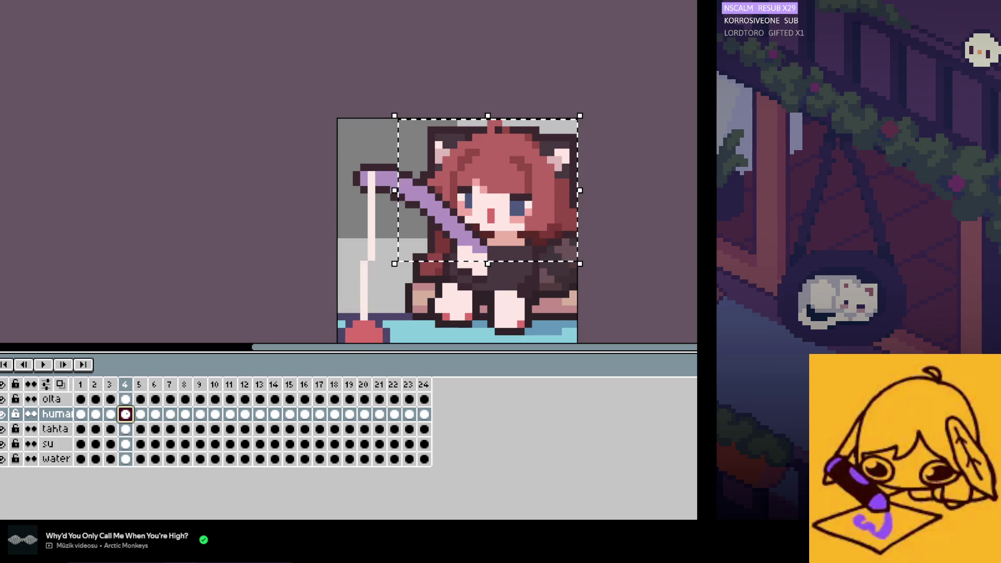
pyautogui.click(305, 413)
pyautogui.click(141, 414)
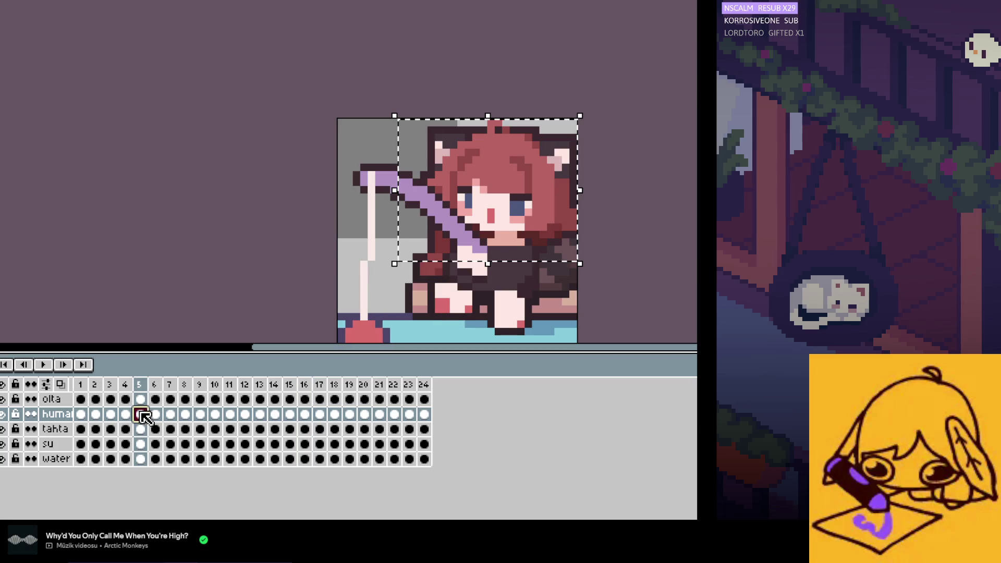
pyautogui.moveTo(580, 116); pyautogui.dragTo(395, 262)
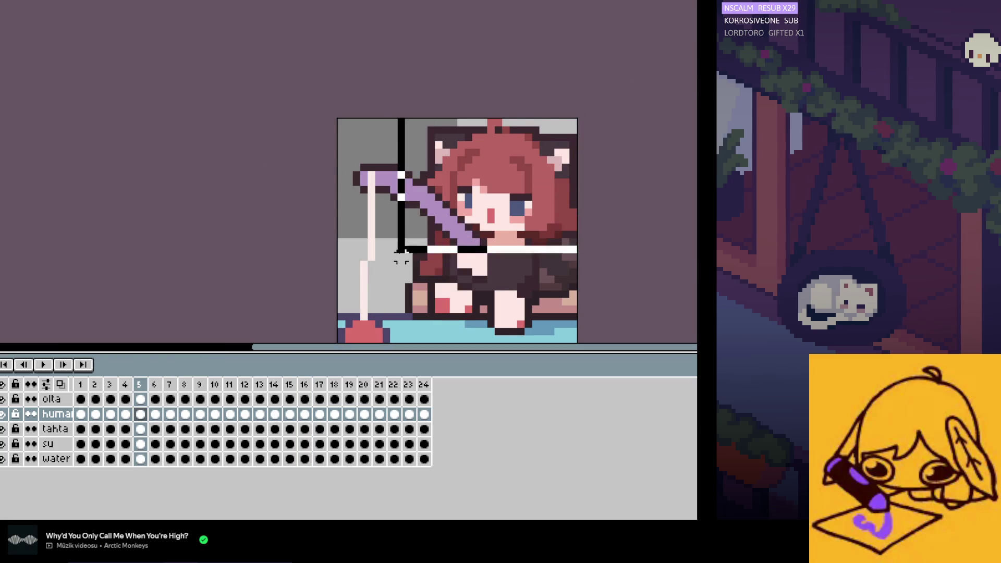
# Step: Place the copied upper body on frames 17 and 18
pyautogui.click(319, 414)
pyautogui.hotkey('ctrl', 'z')
pyautogui.hotkey('ctrl', 'y')
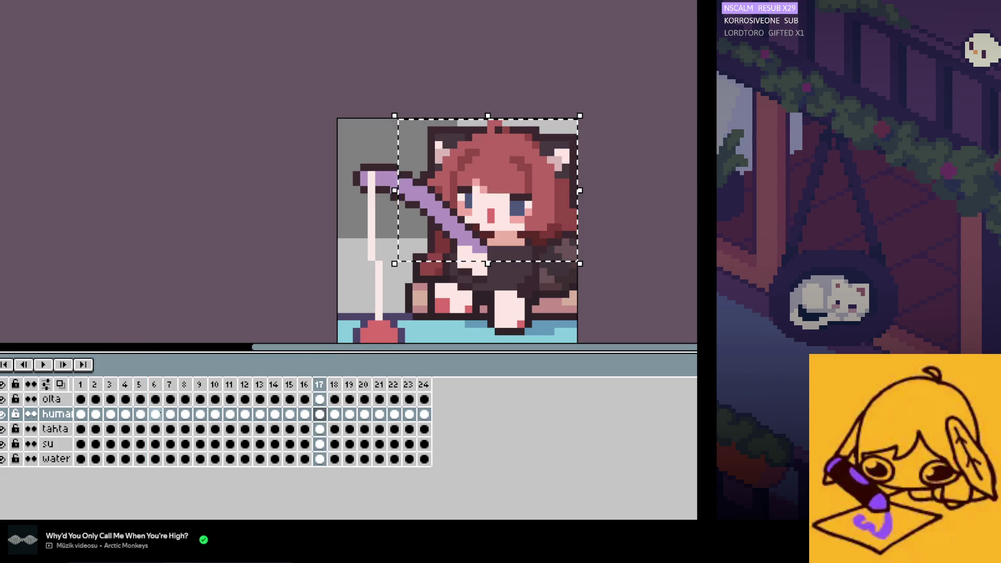
pyautogui.hotkey('ctrl', 'z')
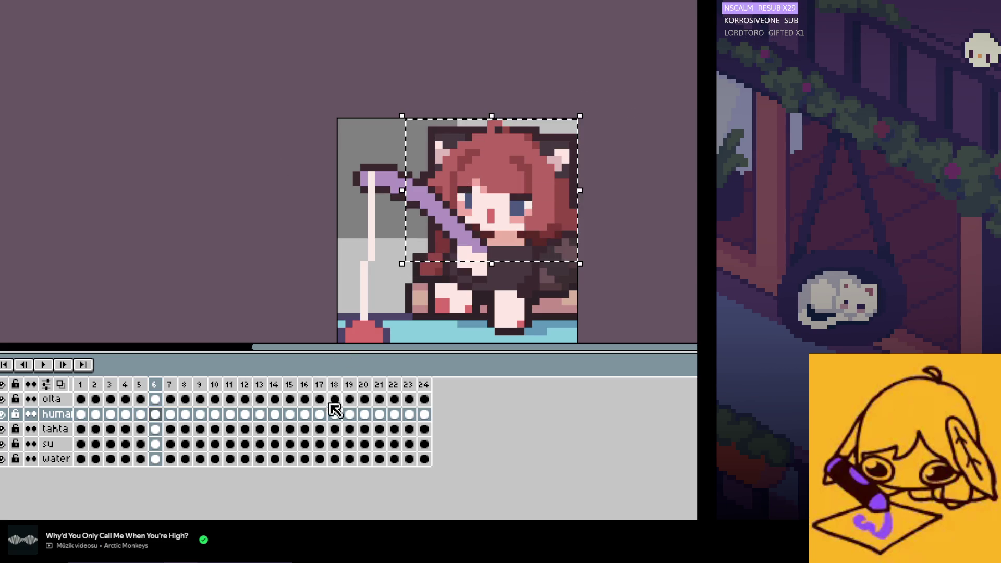
pyautogui.click(335, 415)
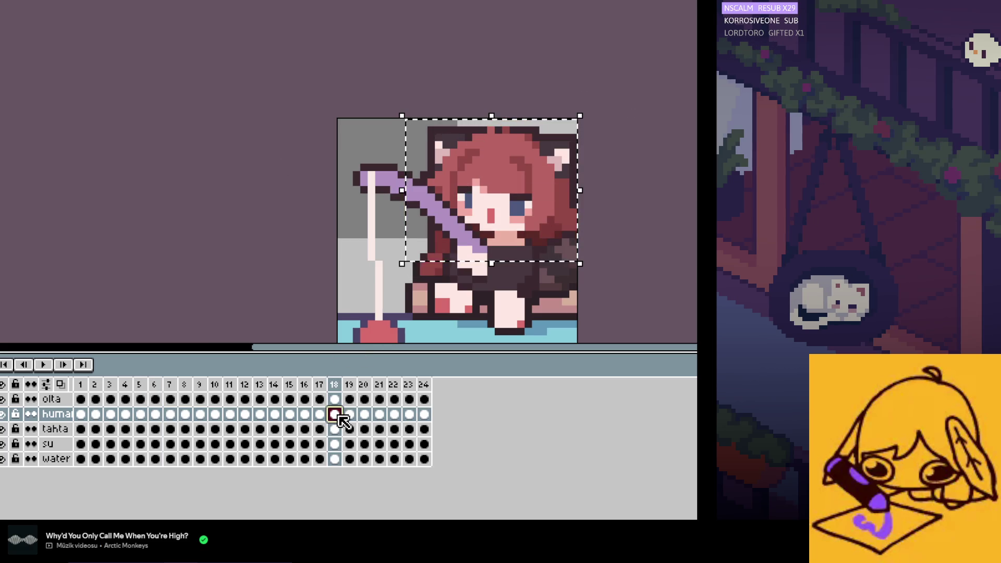
pyautogui.hotkey('ctrl', 'z')
pyautogui.hotkey('ctrl', 'y')
# Step: Carry the girl's upper body from frames 7 and 8 onto frames 19 and 20, then select it on frame 9
pyautogui.click(171, 414)
pyautogui.hotkey('ctrl', 'd')
pyautogui.moveTo(403, 255); pyautogui.dragTo(397, 262)
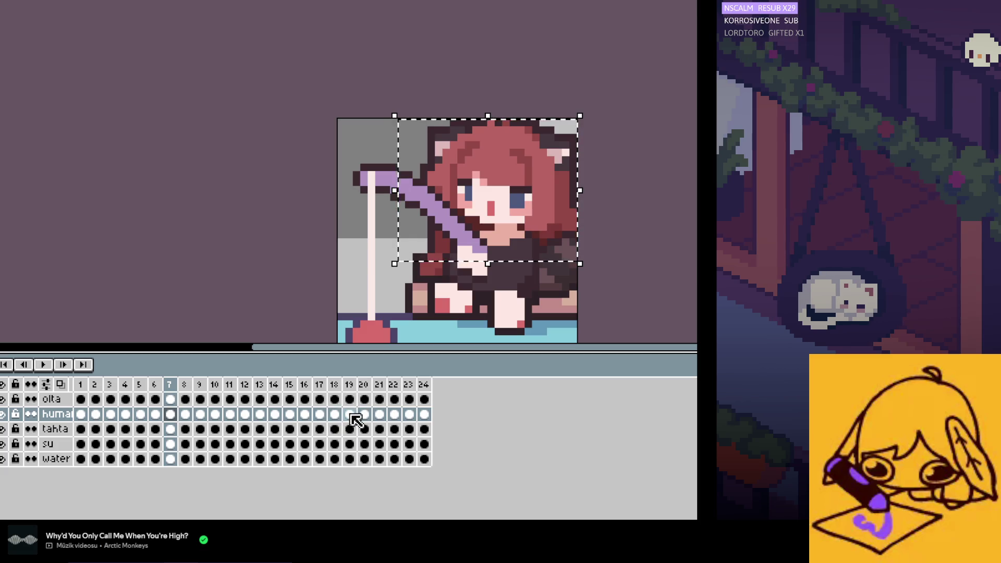
pyautogui.click(350, 415)
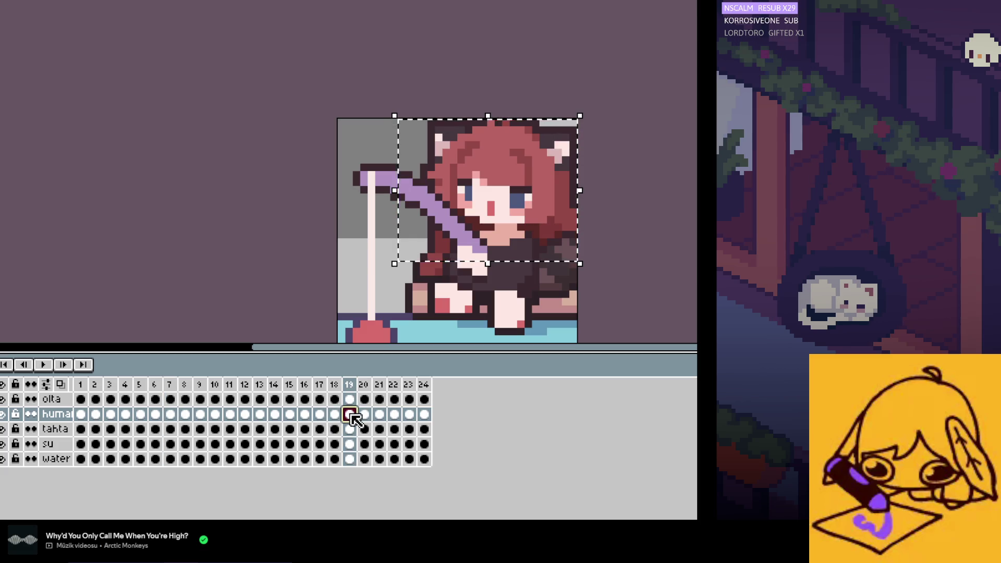
pyautogui.click(185, 414)
pyautogui.moveTo(648, 69); pyautogui.dragTo(410, 256)
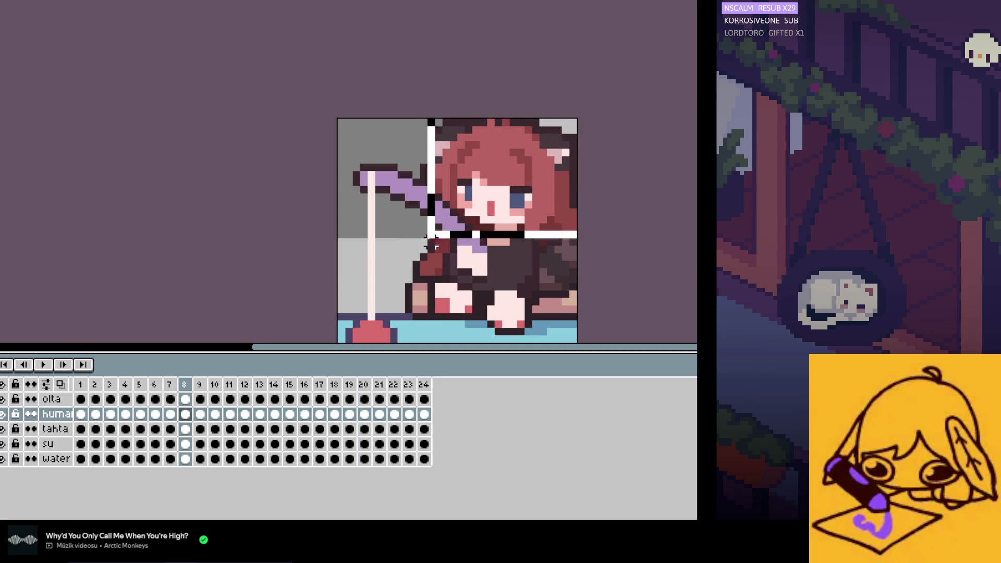
pyautogui.click(365, 415)
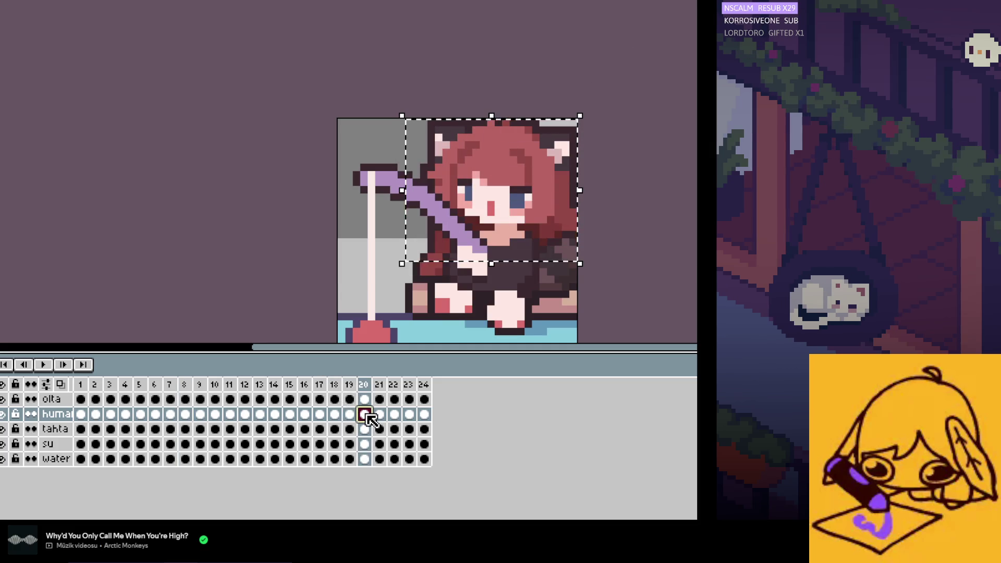
pyautogui.click(245, 249)
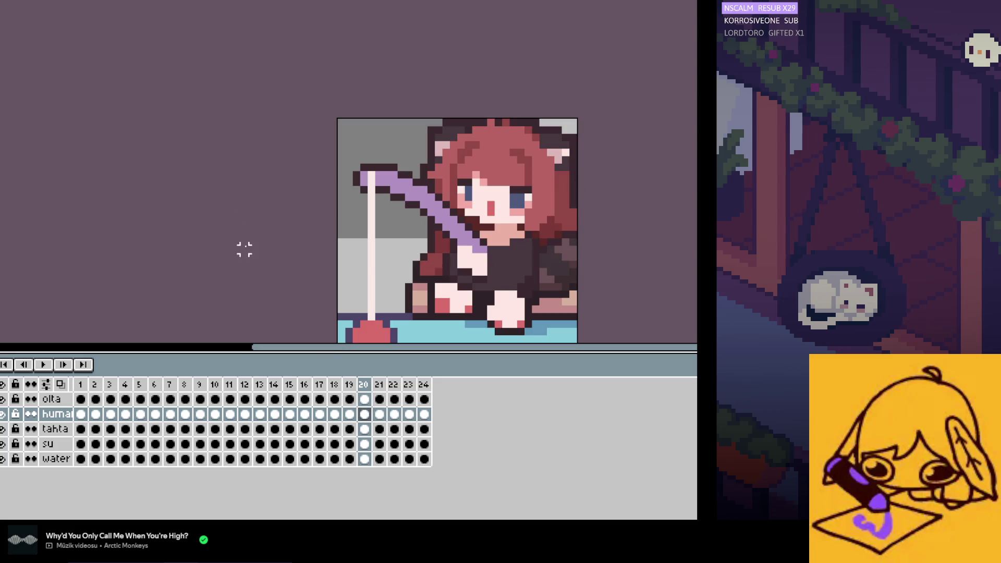
pyautogui.click(201, 414)
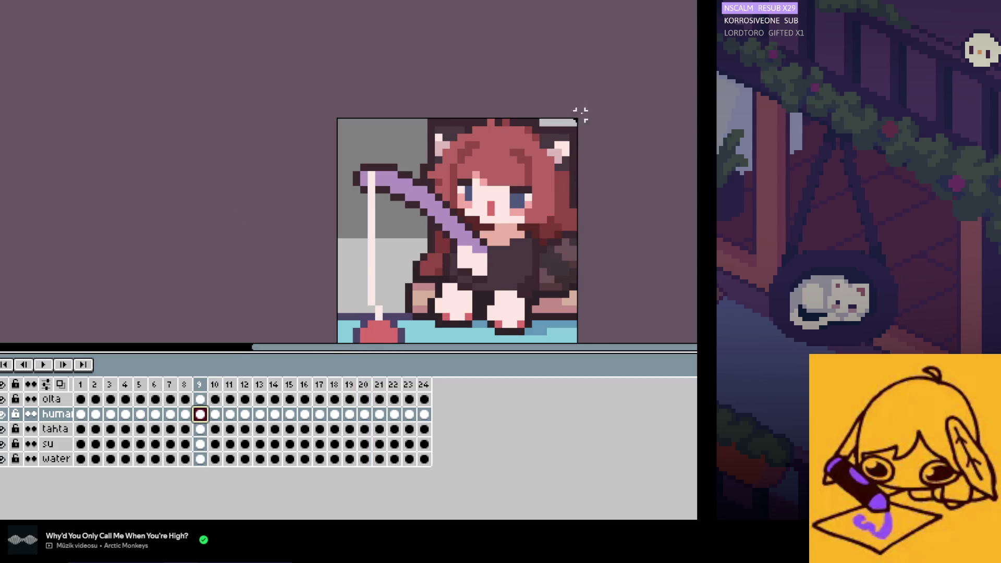
pyautogui.moveTo(400, 256); pyautogui.dragTo(395, 263)
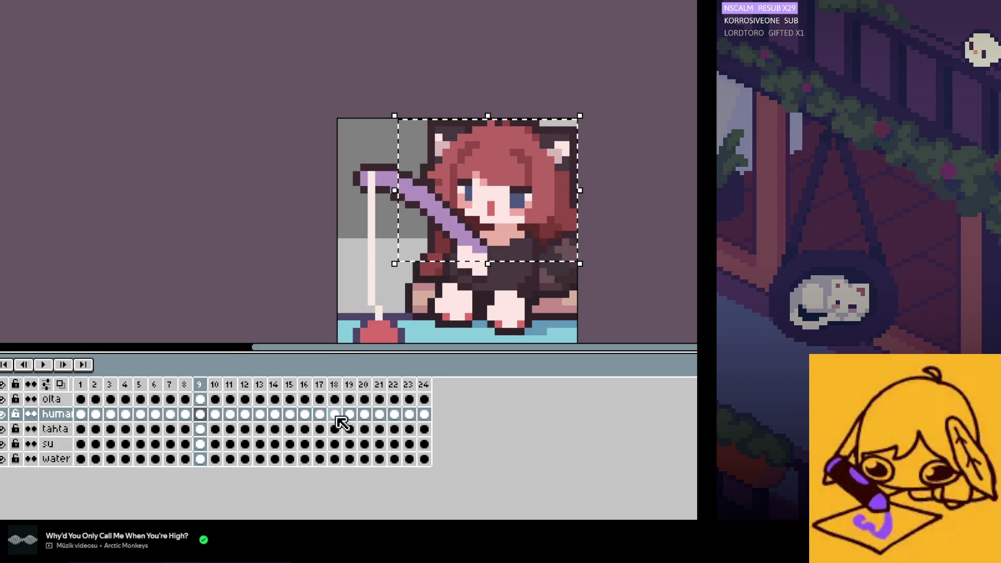
# Step: Check the poses on frames 21, 8 and 22, then start animation playback
pyautogui.click(379, 415)
pyautogui.click(185, 414)
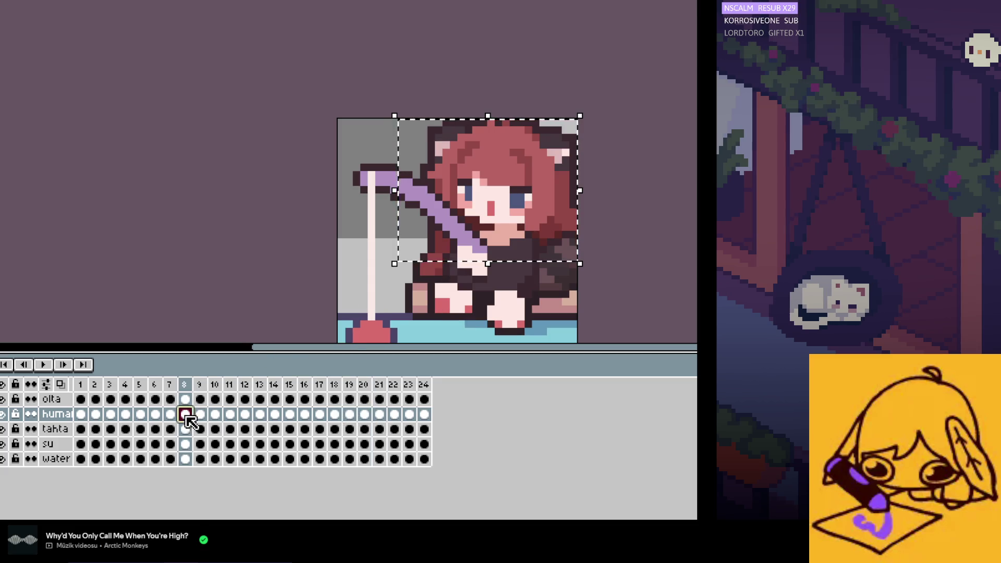
pyautogui.click(365, 415)
pyautogui.click(380, 415)
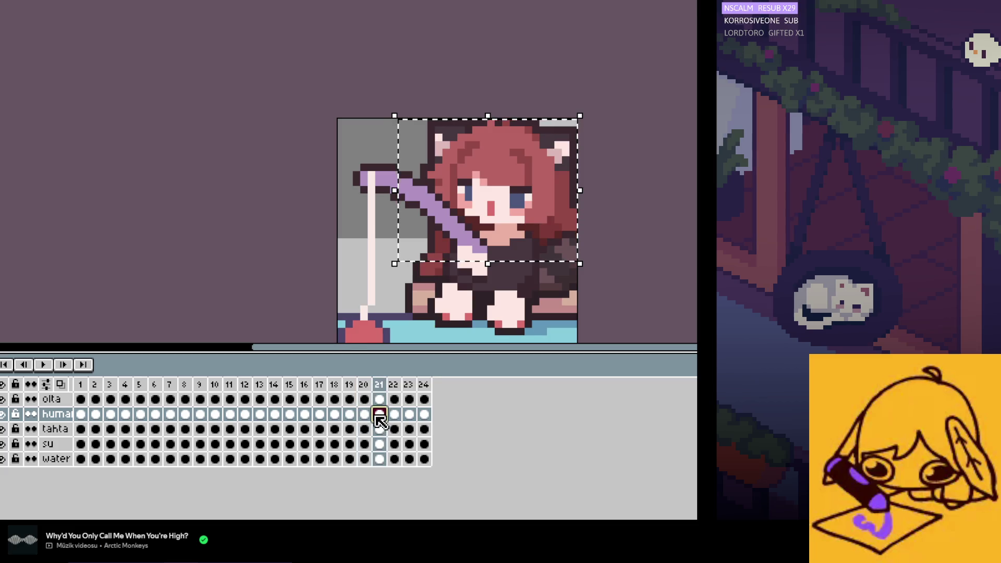
pyautogui.click(395, 415)
pyautogui.click(50, 365)
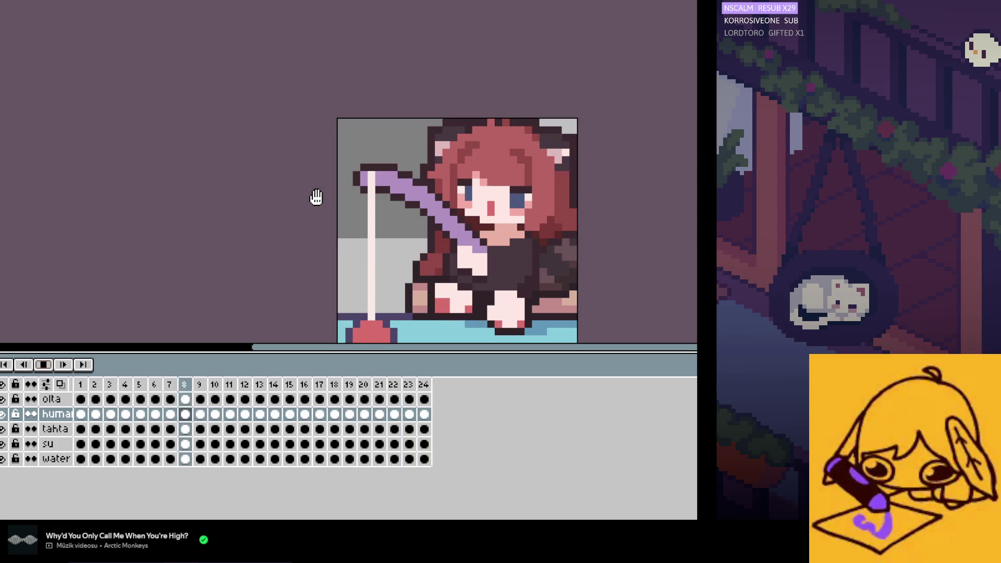
pyautogui.scroll(-1, 317, 137)
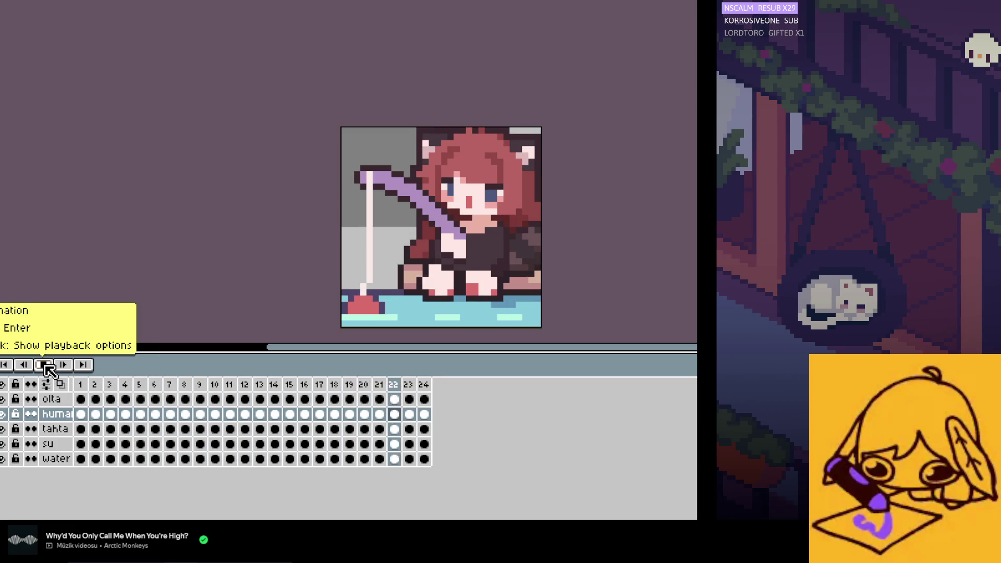
# Step: Stop playback and flip between frames 1 and 2
pyautogui.press('Return')
pyautogui.click(82, 414)
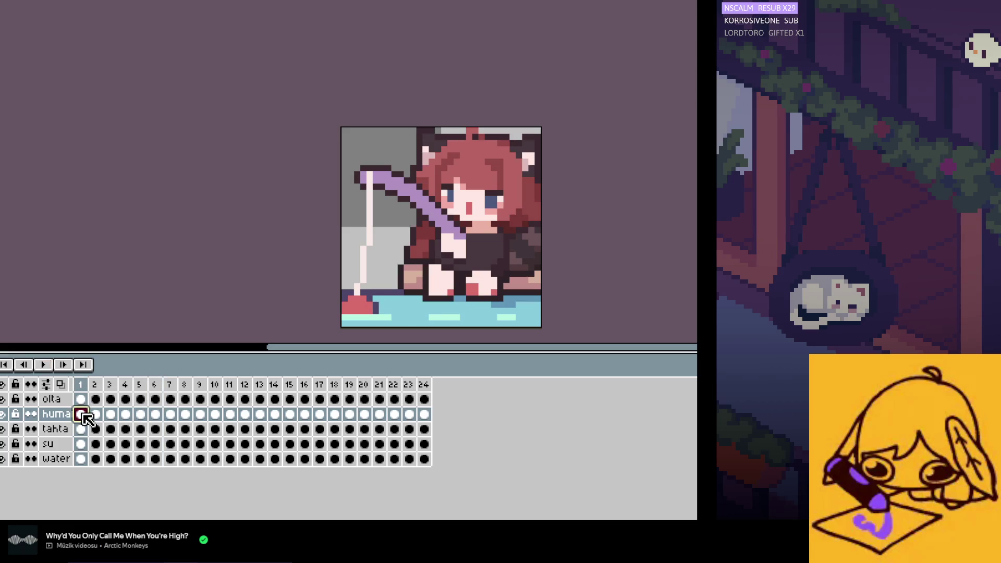
pyautogui.press('Right')
pyautogui.press('Left')
pyautogui.press('Right')
pyautogui.press('Left')
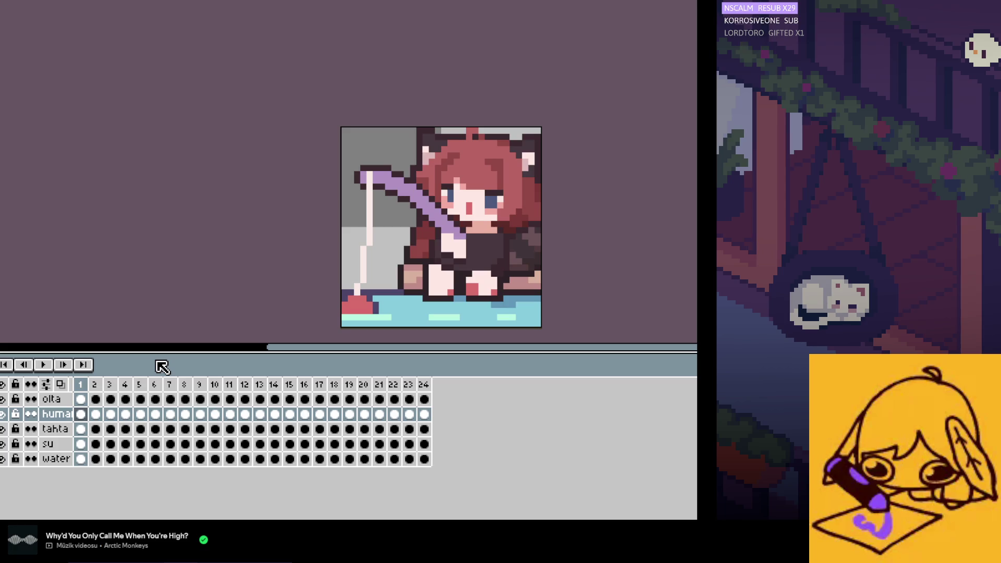
# Step: Toggle between frames 2, 3 and 4 to compare the girl's poses
pyautogui.press('Right')
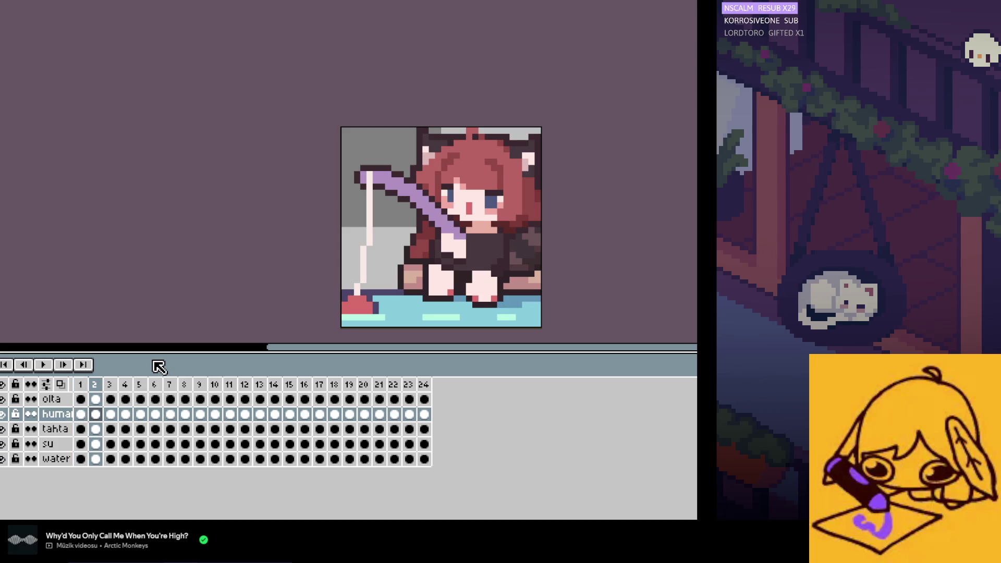
pyautogui.press('Right')
pyautogui.press('Left')
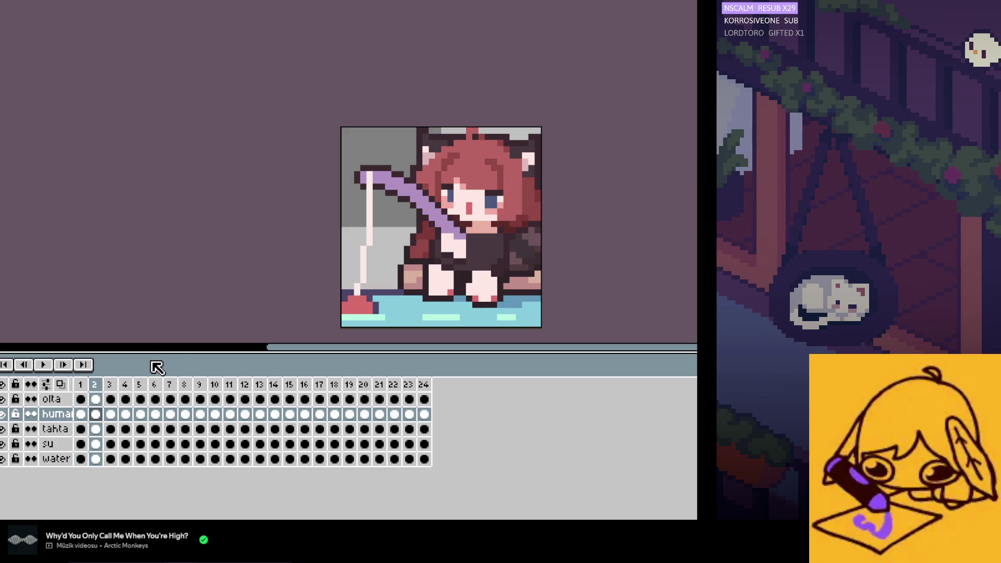
pyautogui.press('Right')
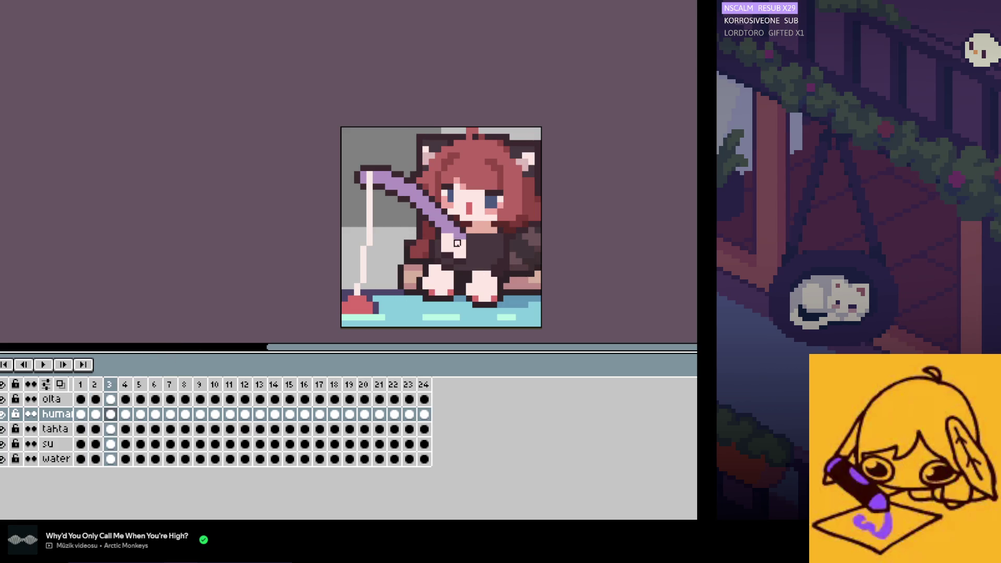
pyautogui.press('Left')
pyautogui.press('Right')
pyautogui.press('Left')
pyautogui.press('Right')
pyautogui.press('Left')
pyautogui.press('Right')
pyautogui.press('Left')
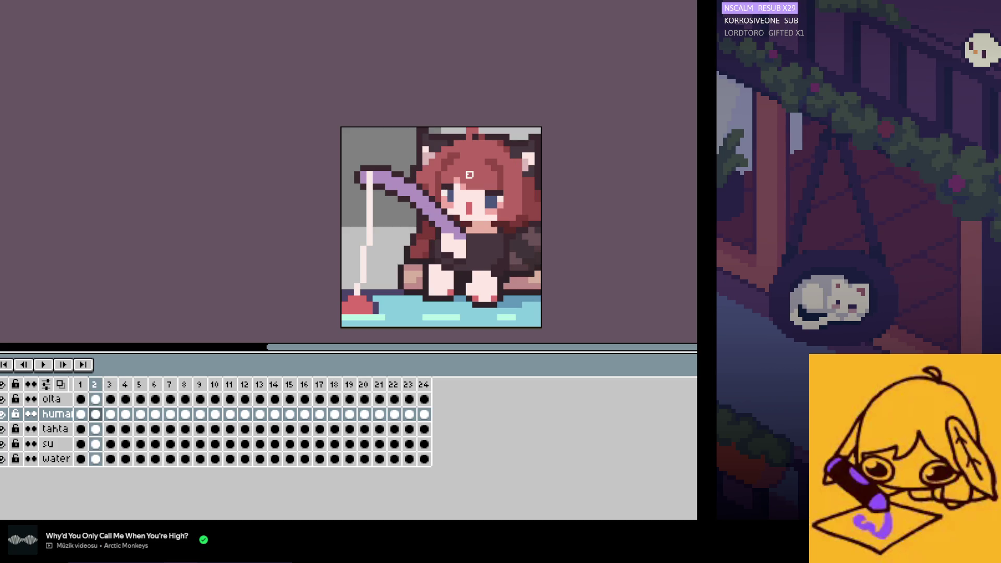
pyautogui.press('Right')
pyautogui.press('Right')
pyautogui.press('Left')
pyautogui.press('Left')
pyautogui.press('Right')
pyautogui.press('Left')
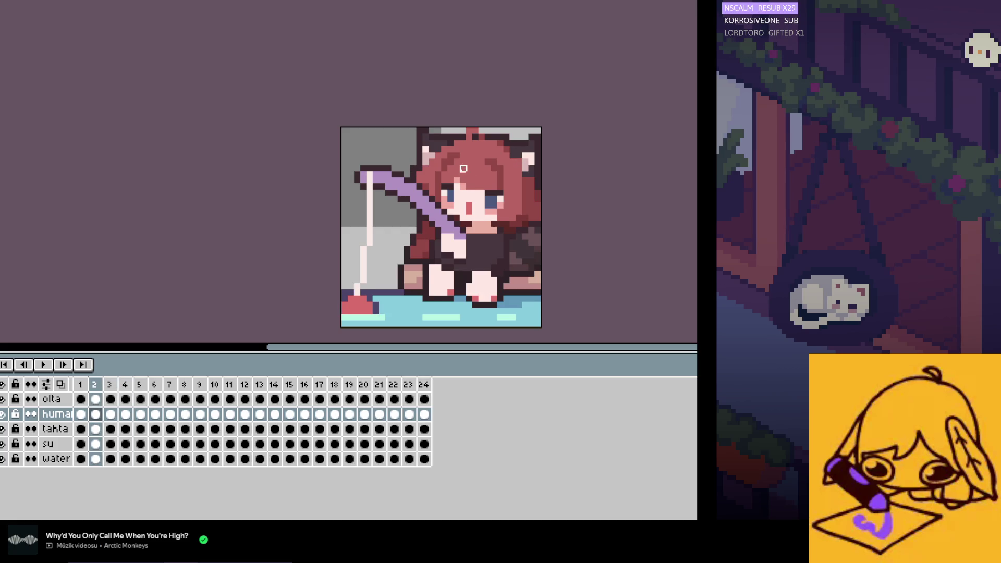
pyautogui.press('Right')
pyautogui.scroll(1, 420, 232)
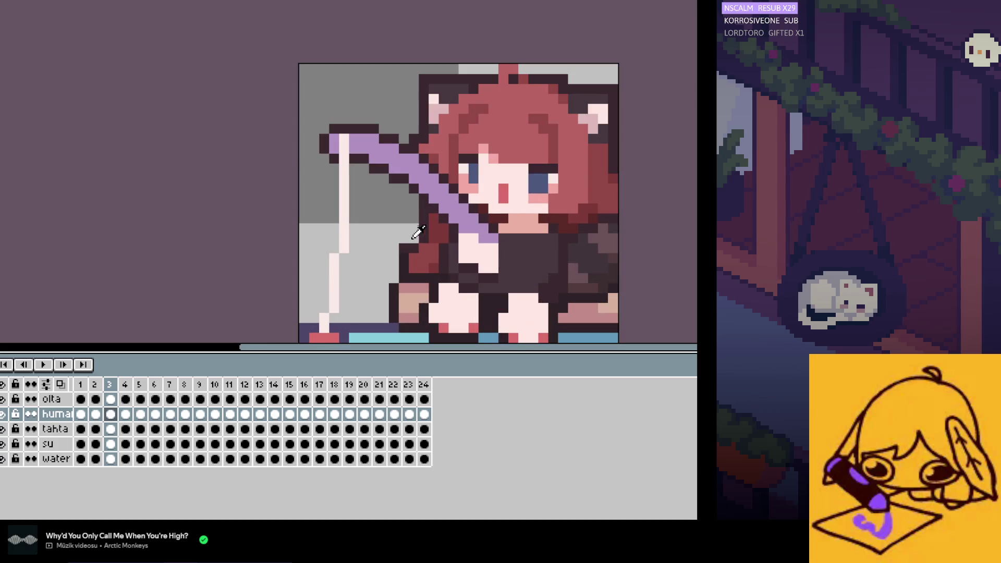
# Step: Step through frames 1 to 5, then jump to frame 15
pyautogui.press('Left')
pyautogui.press('Left')
pyautogui.press('Right')
pyautogui.press('Right')
pyautogui.press('Right')
pyautogui.press('Left')
pyautogui.press('Left')
pyautogui.press('Right')
pyautogui.press('Right')
pyautogui.press('Right')
pyautogui.press('Left')
pyautogui.press('Left')
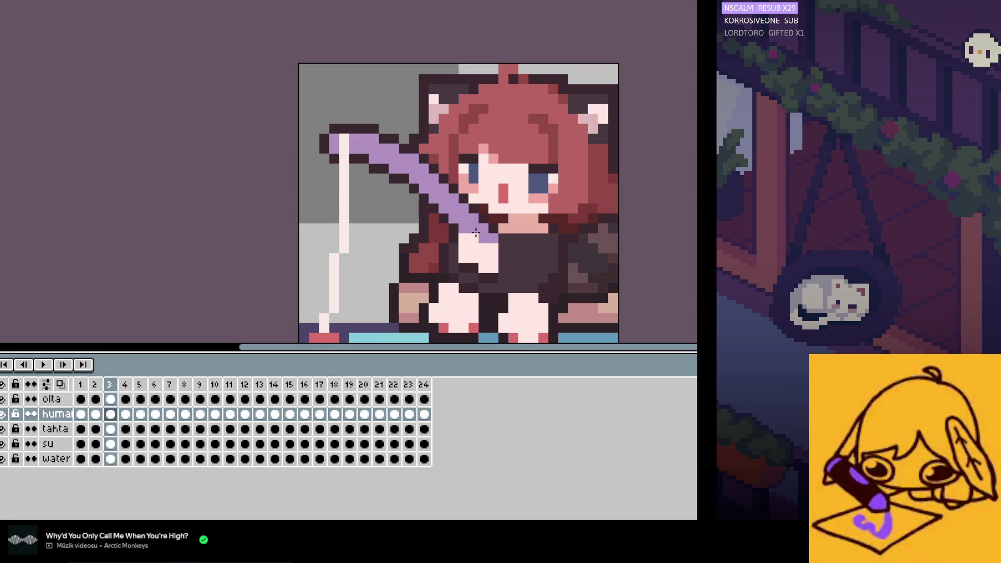
pyautogui.click(295, 413)
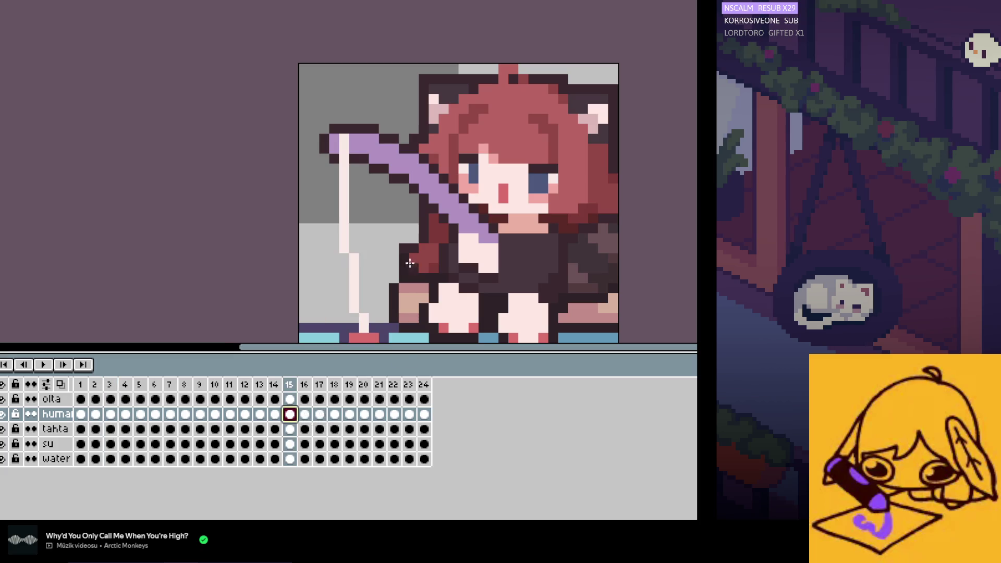
# Step: Start and stop playback twice, step back to frame 2, then play the loop again
pyautogui.click(42, 366)
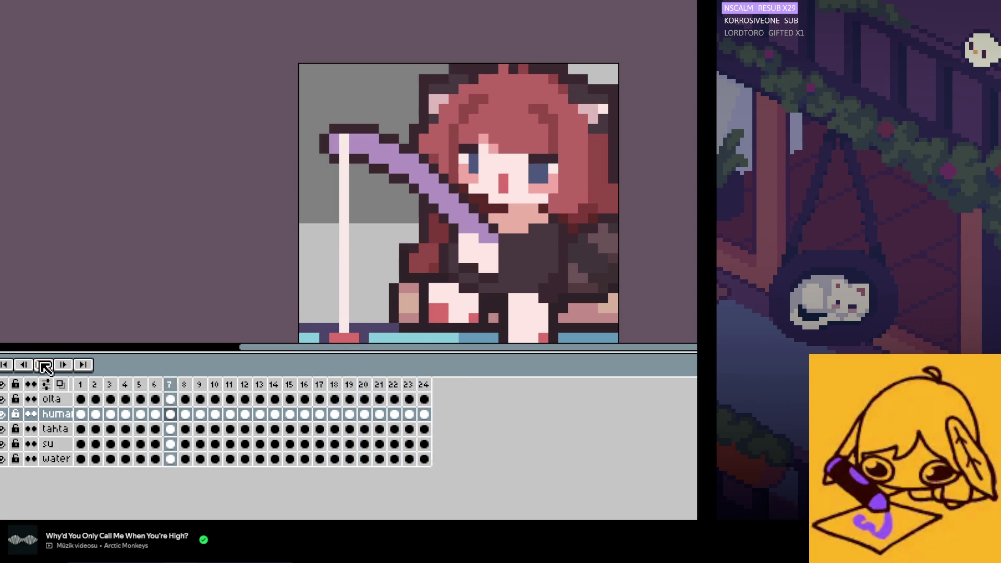
pyautogui.click(42, 365)
pyautogui.click(40, 363)
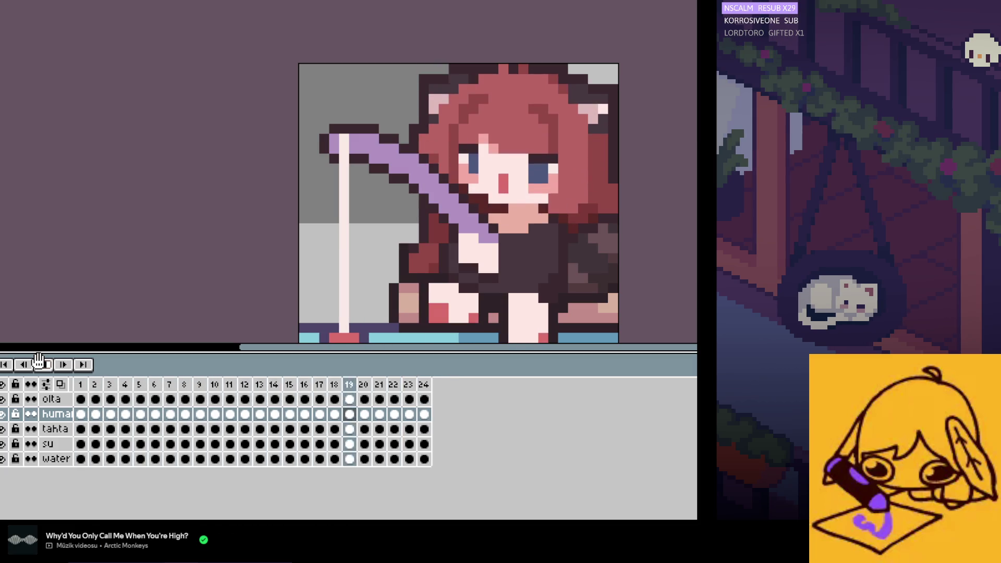
pyautogui.click(39, 363)
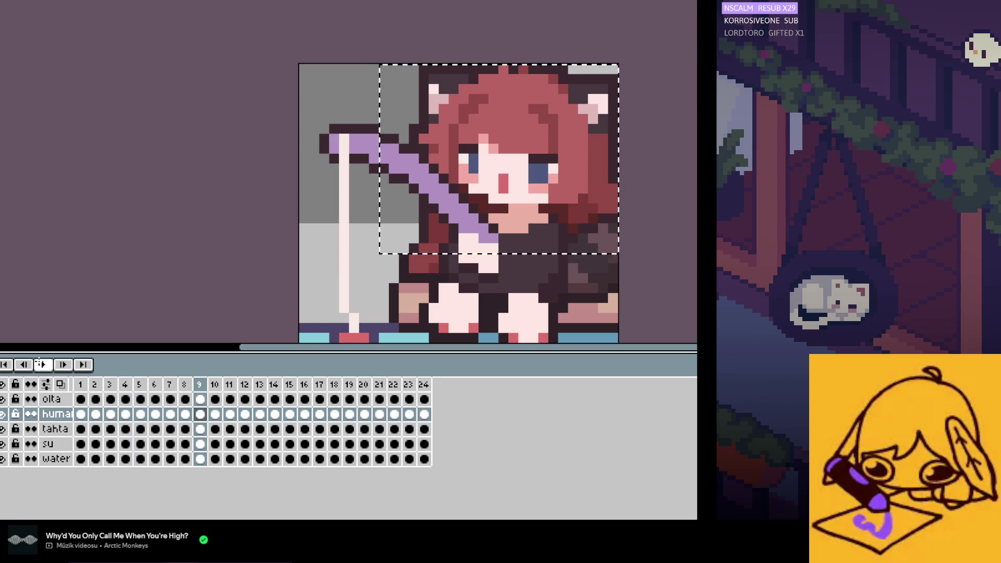
pyautogui.press('Left')
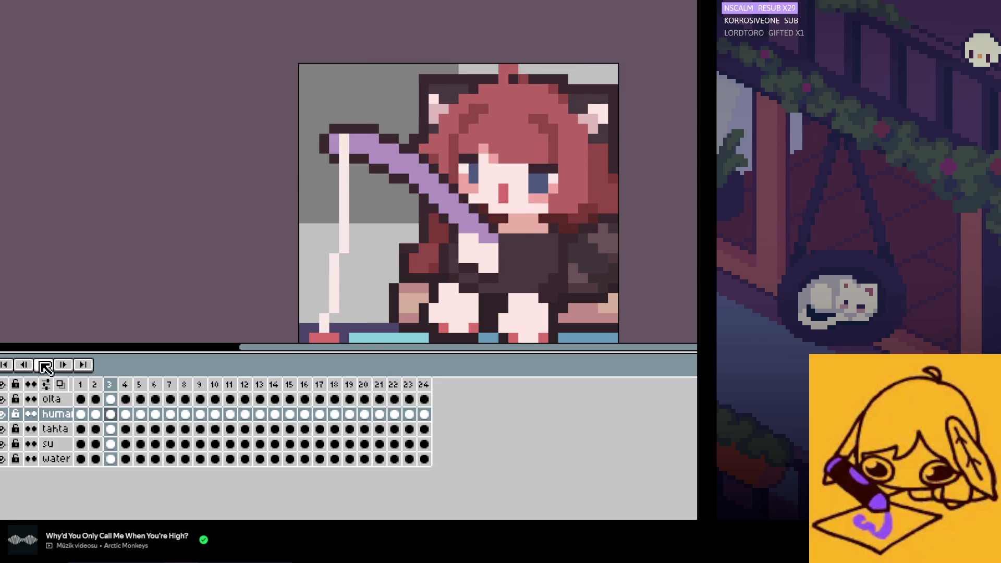
pyautogui.press('Left')
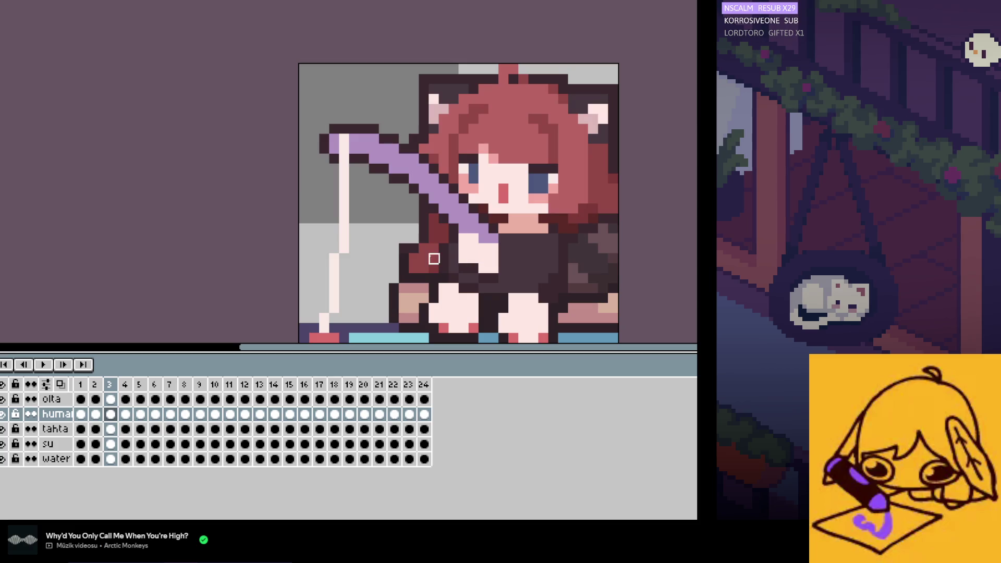
pyautogui.press('Return')
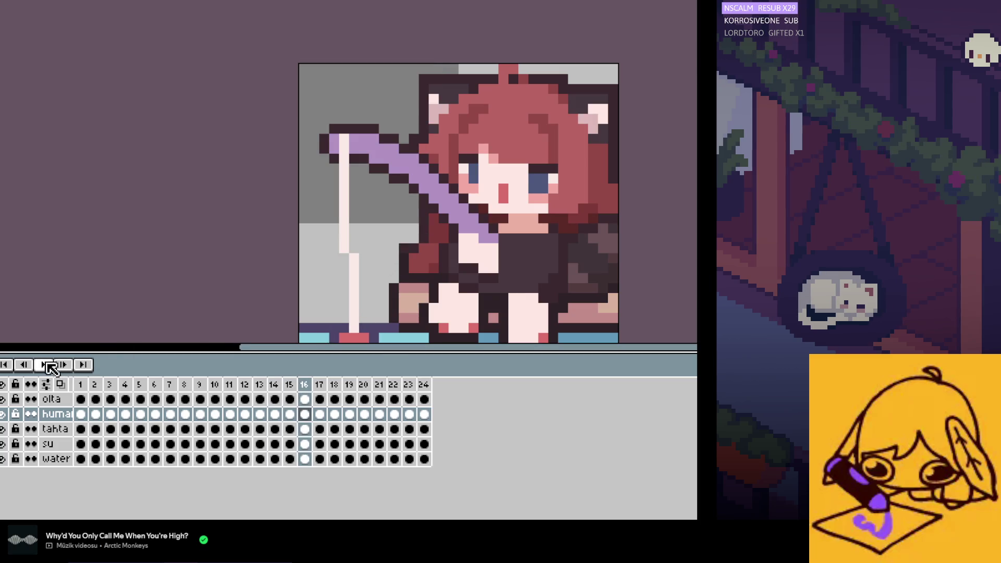
pyautogui.scroll(-1, 375, 202)
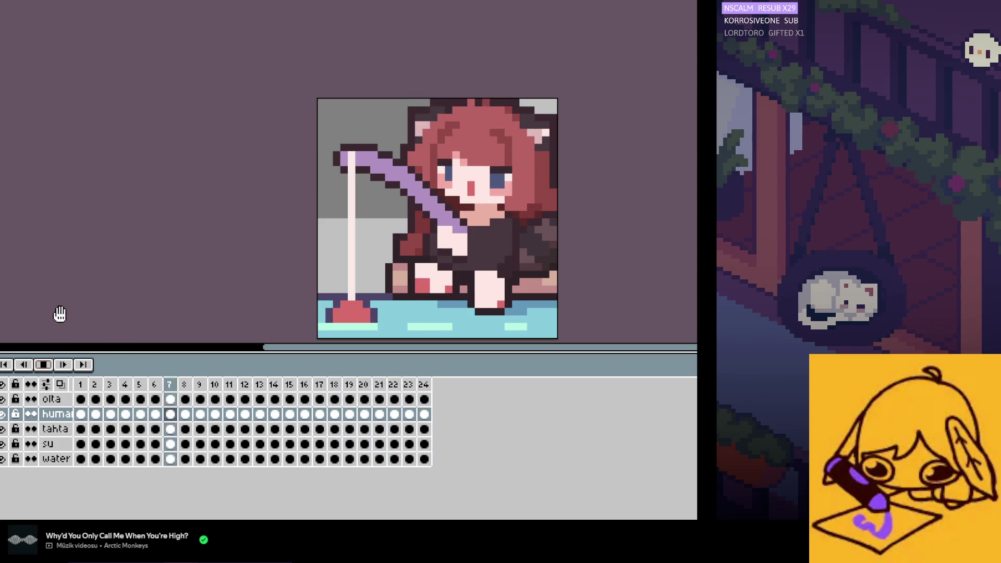
# Step: Stop playback at frame 1, zoom in, and step through frames 2 to 5
pyautogui.click(43, 365)
pyautogui.click(81, 414)
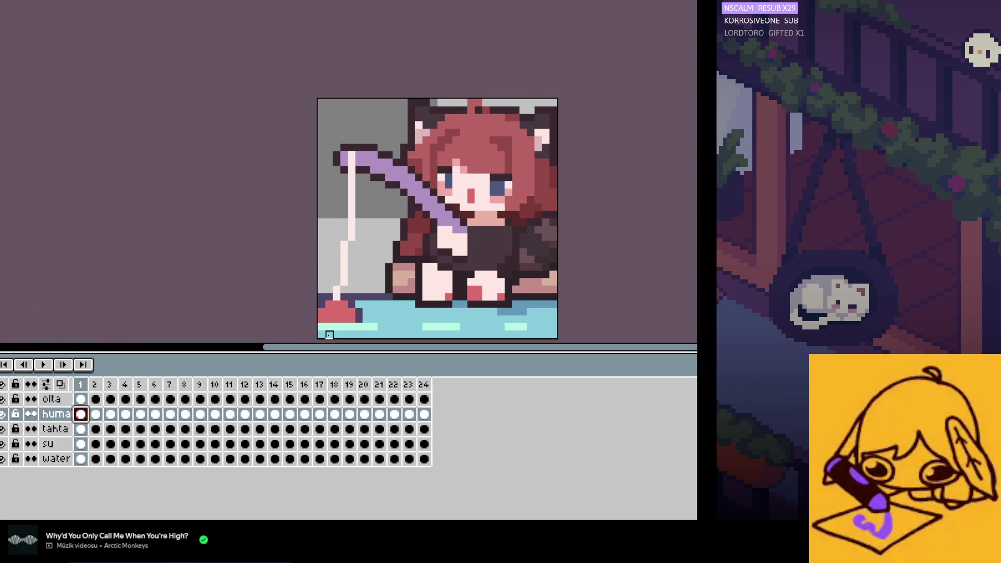
pyautogui.scroll(1, 417, 216)
pyautogui.scroll(1, 418, 213)
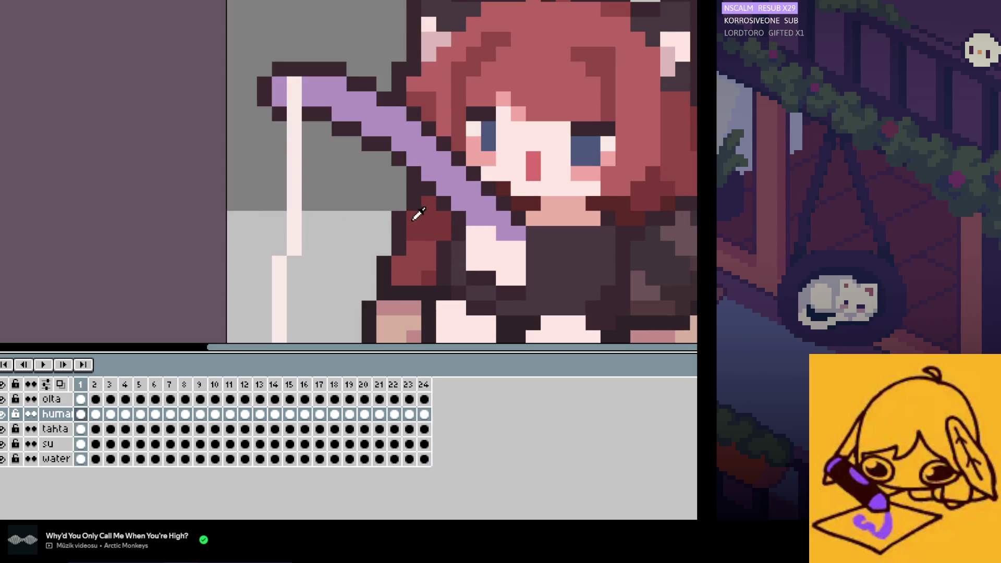
pyautogui.press('Right')
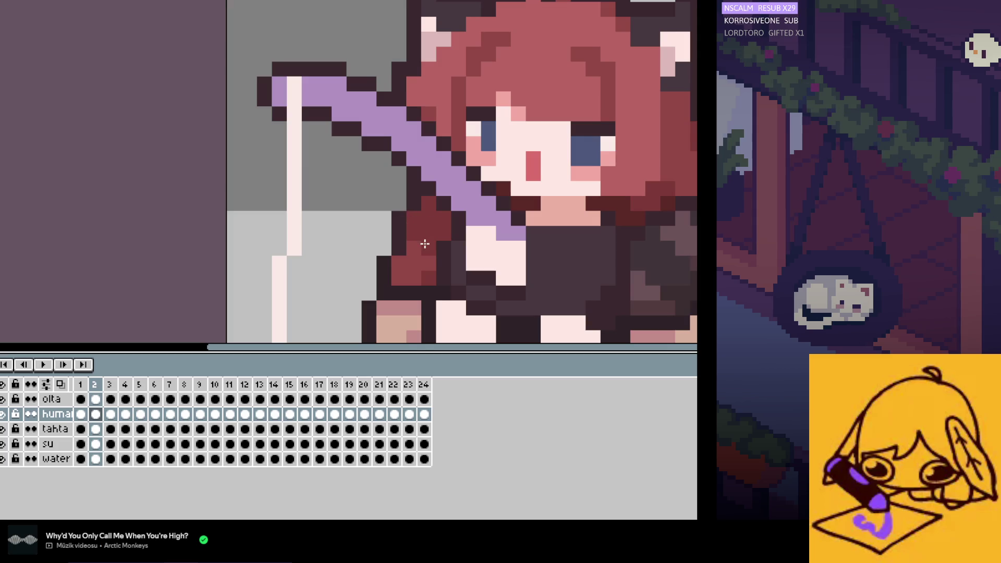
pyautogui.press('Right')
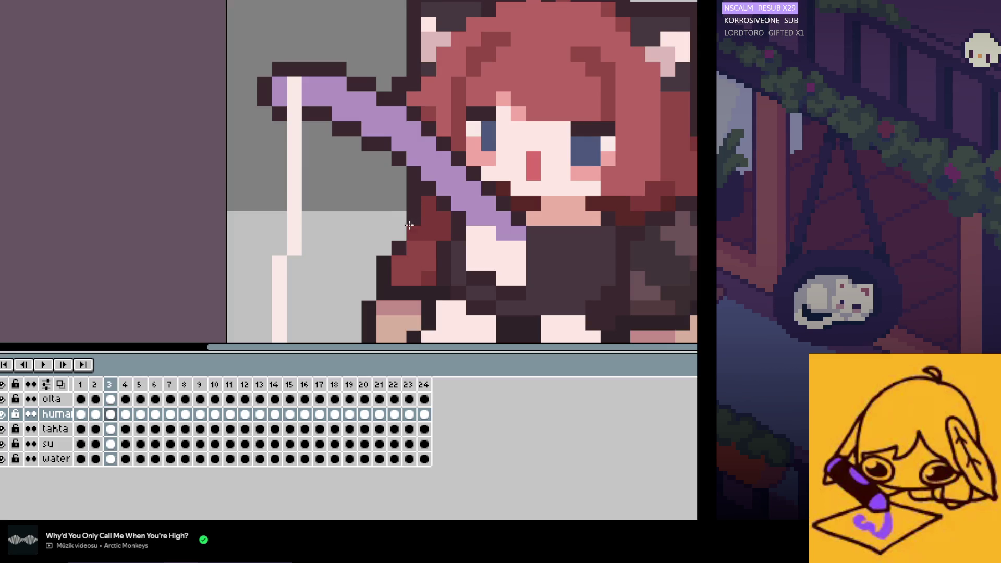
pyautogui.press('Right')
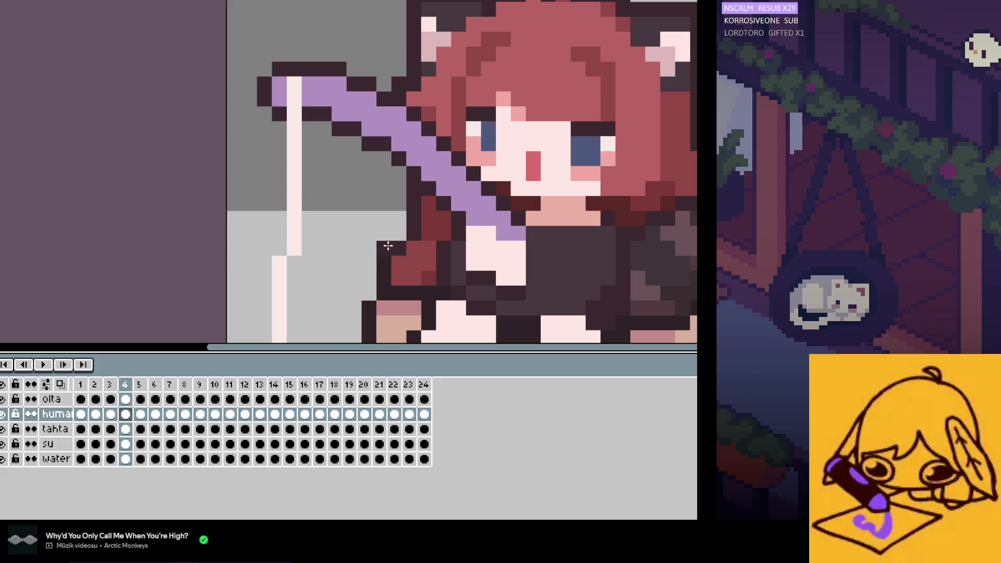
pyautogui.press('Right')
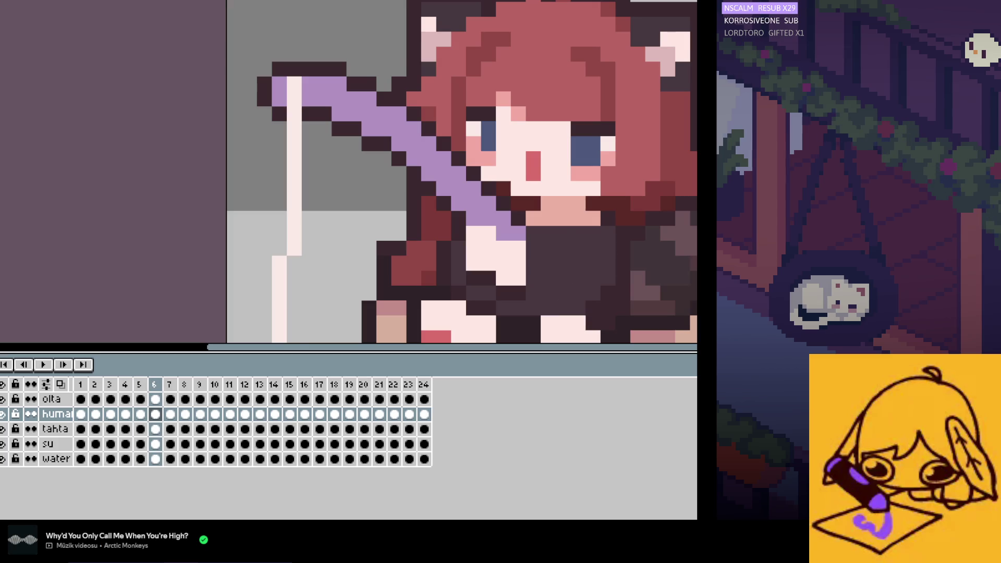
# Step: Step through frames 6 to 16 on the huma layer, then start playback
pyautogui.press('Right')
pyautogui.press('Right')
pyautogui.press('Right')
pyautogui.press('Right')
pyautogui.press('Right')
pyautogui.press('Right')
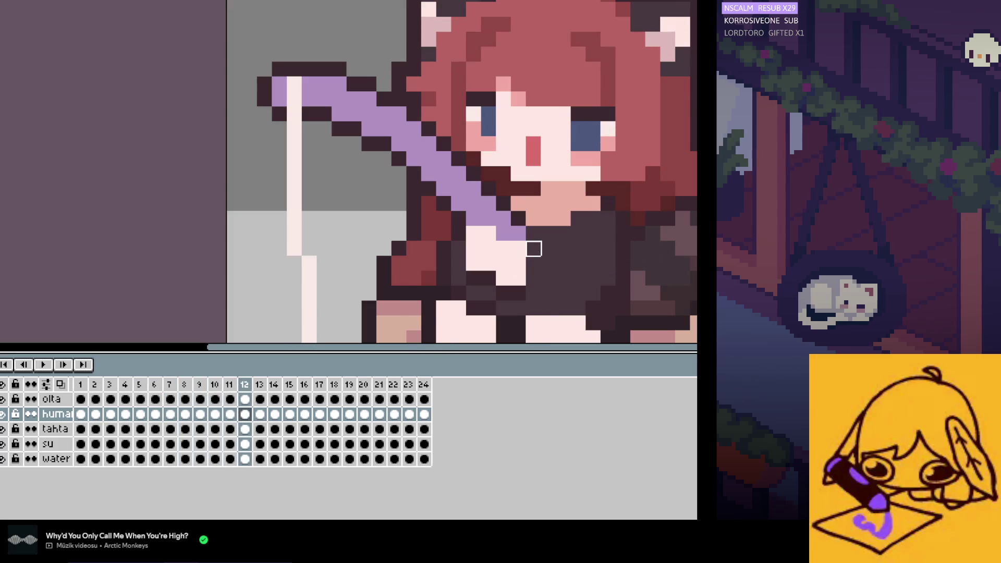
pyautogui.press('Right')
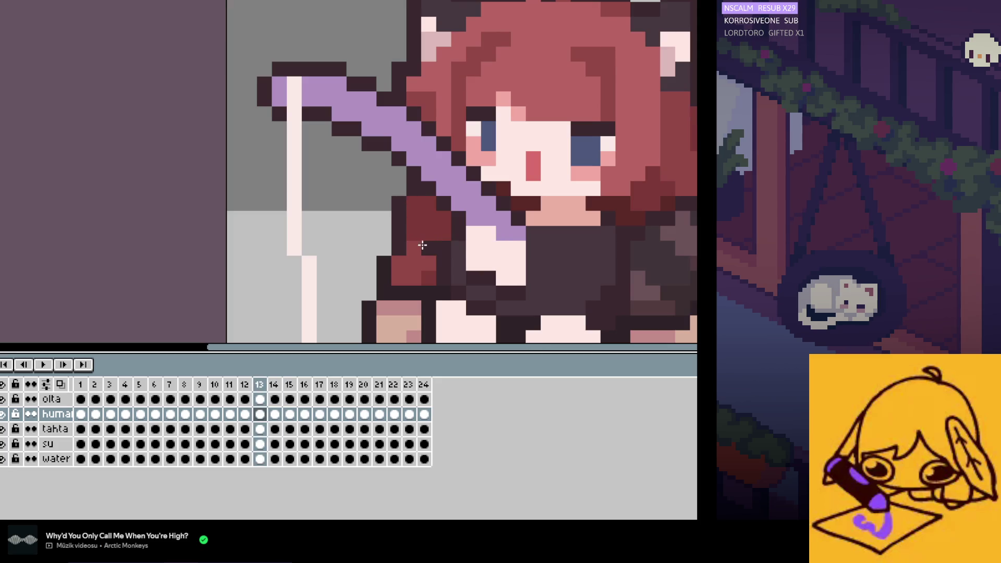
pyautogui.press('Right')
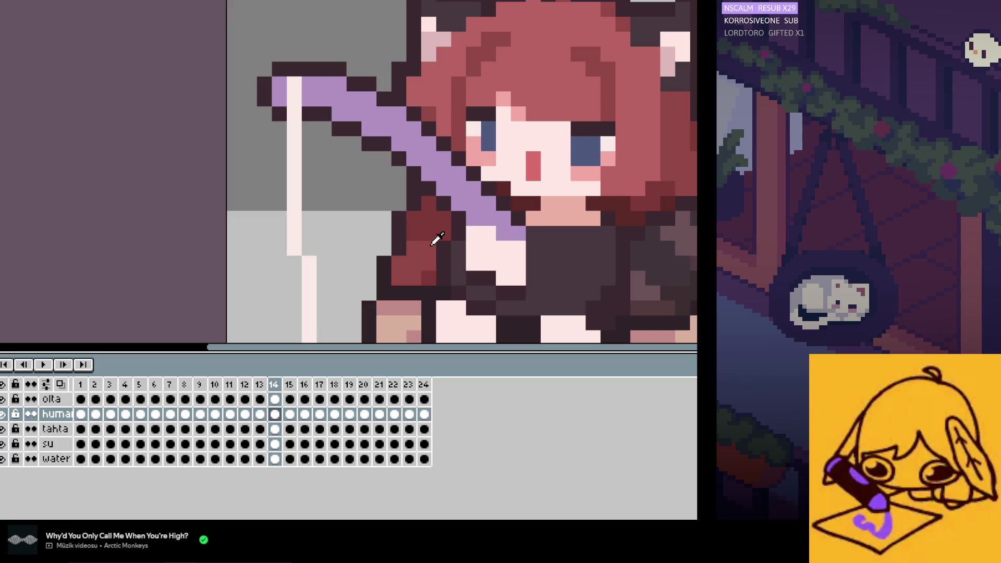
pyautogui.press('Down')
pyautogui.press('Left')
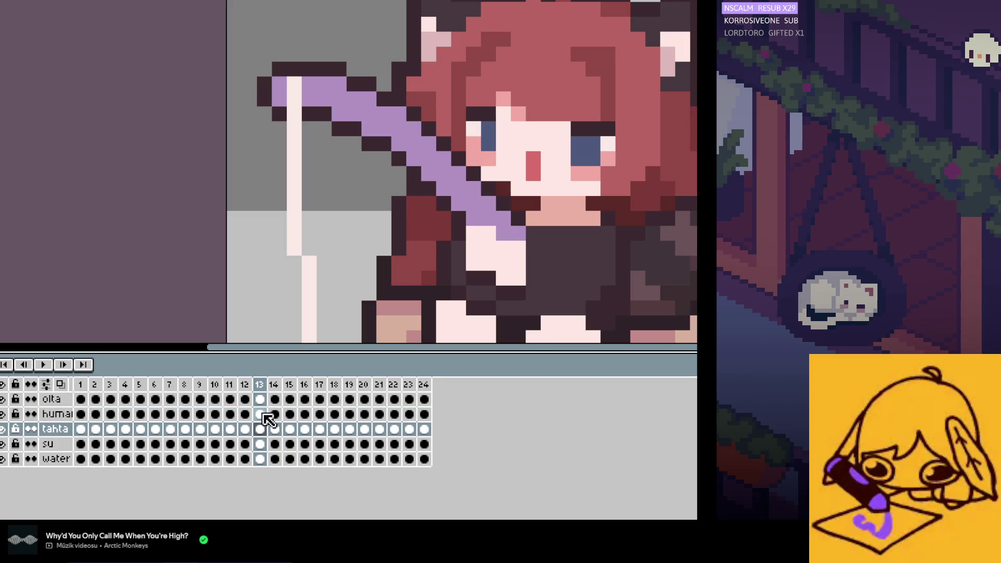
pyautogui.click(263, 415)
pyautogui.press('Right')
pyautogui.press('Right')
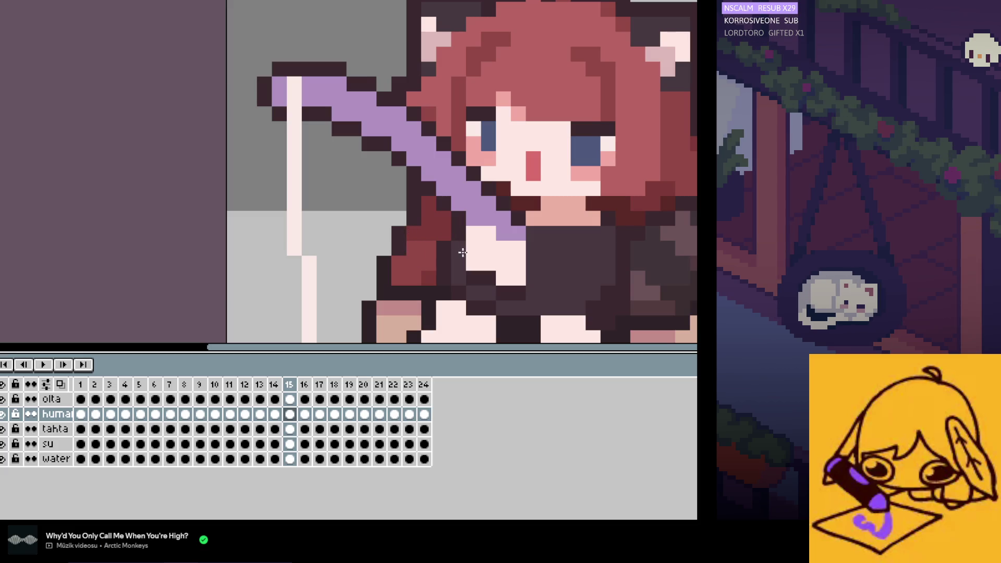
pyautogui.press('Right')
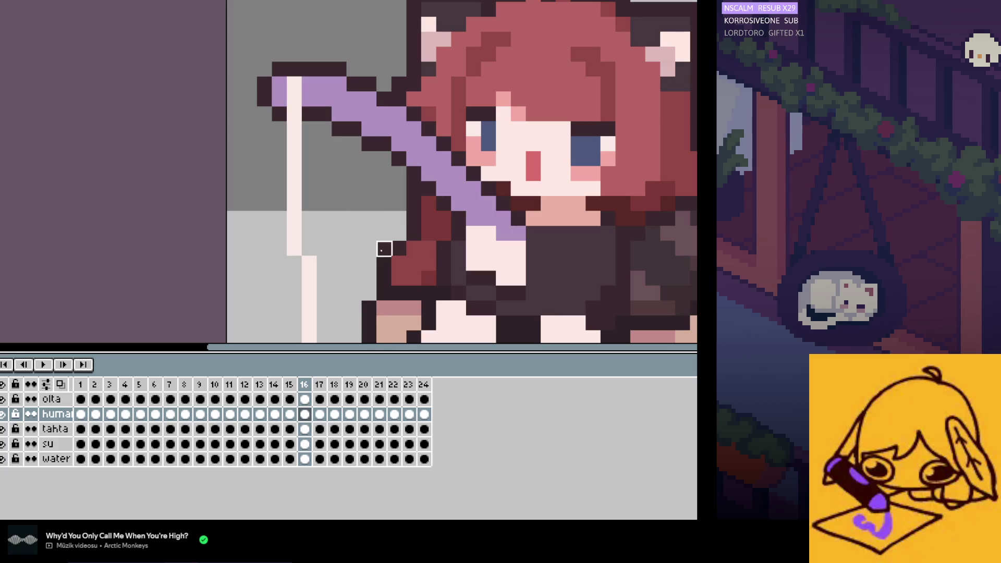
pyautogui.click(44, 364)
pyautogui.scroll(-1, 447, 151)
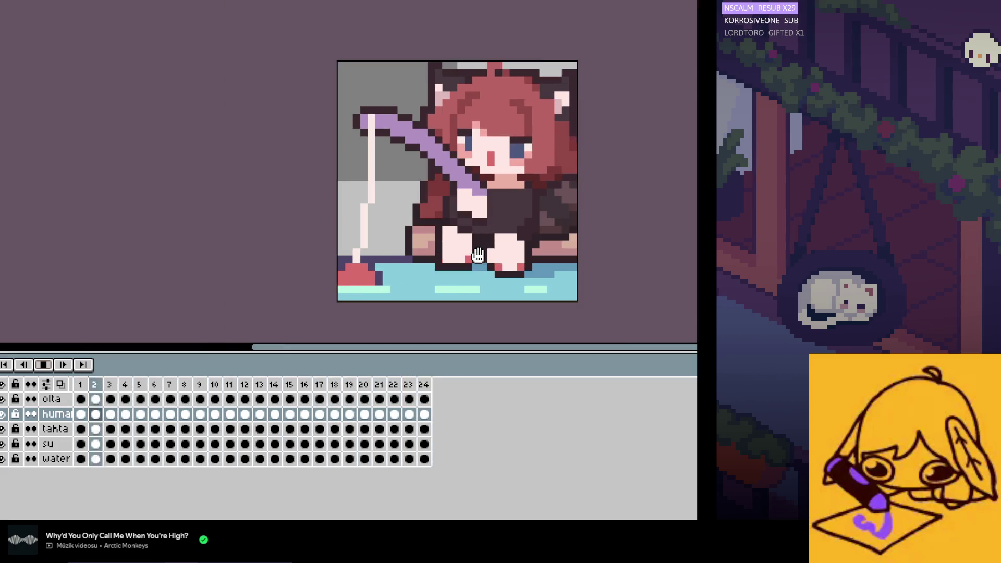
# Step: Zoom out to the whole scene during playback, then stop and step back one frame
pyautogui.scroll(-1, 478, 254)
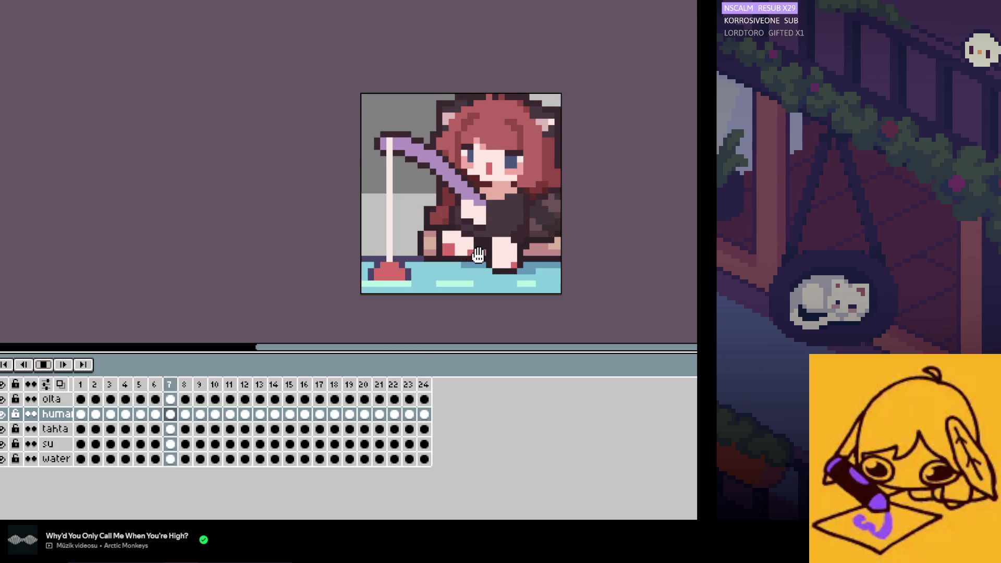
pyautogui.scroll(-1, 478, 254)
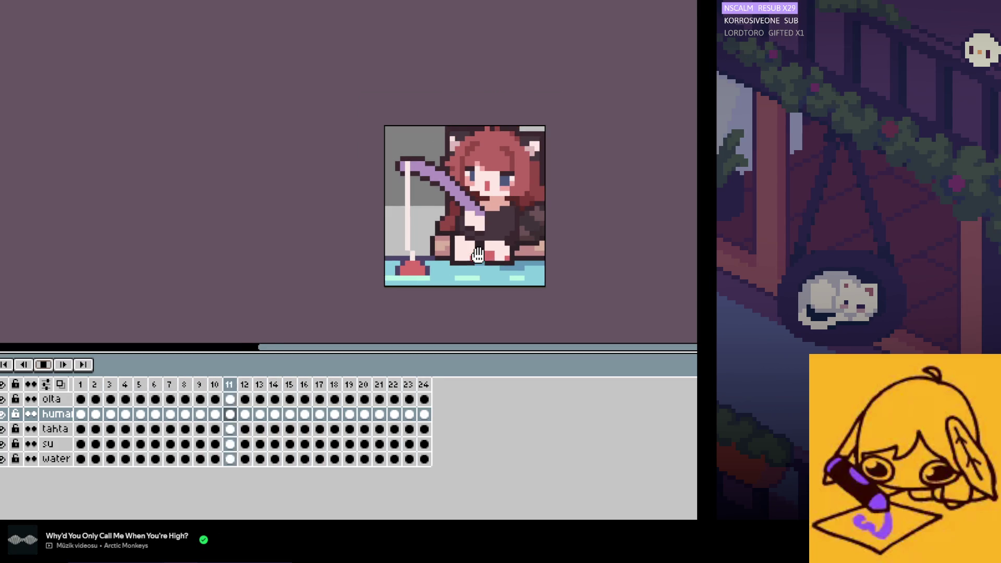
pyautogui.scroll(-1, 477, 255)
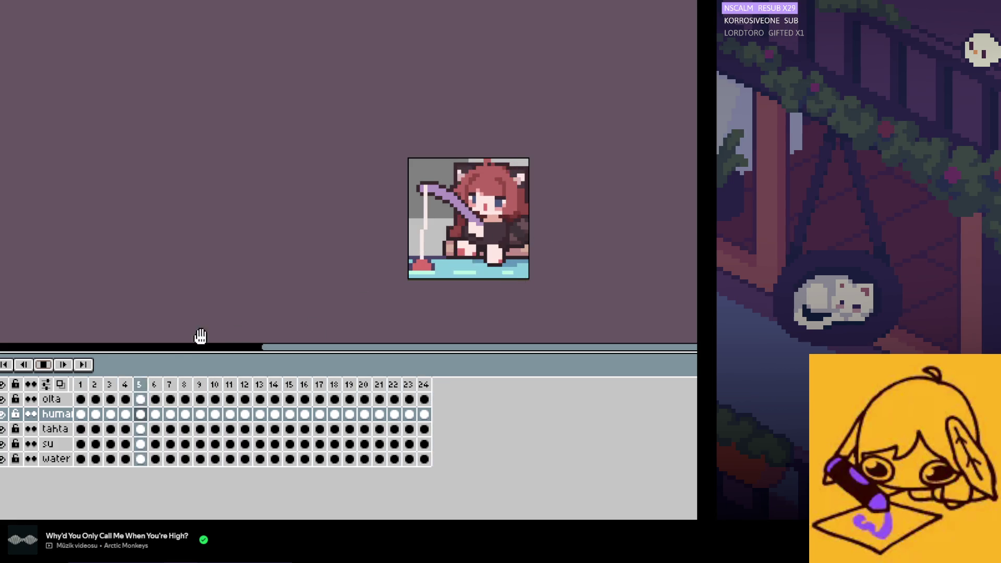
pyautogui.click(56, 369)
pyautogui.press('Left')
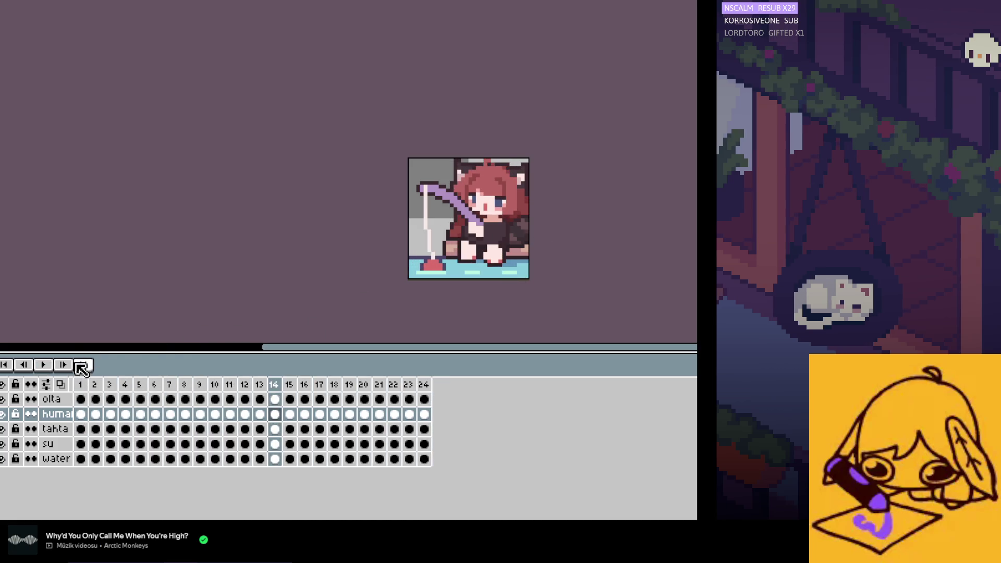
pyautogui.press('Left')
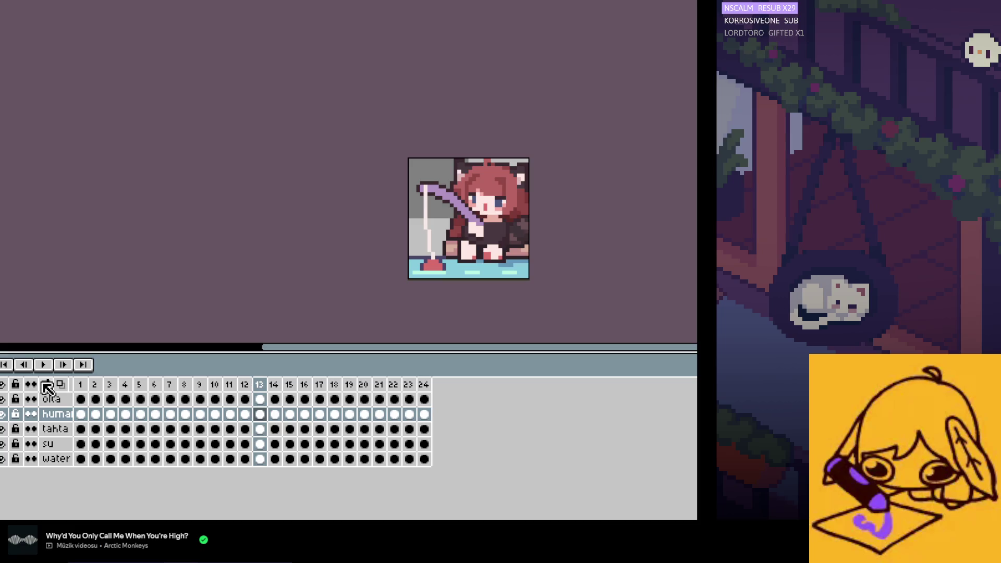
# Step: Zoom in on frame 1 and flip among frames 1 to 3, wrapping to frame 24
pyautogui.click(80, 414)
pyautogui.scroll(2, 551, 214)
pyautogui.press('Right')
pyautogui.press('Left')
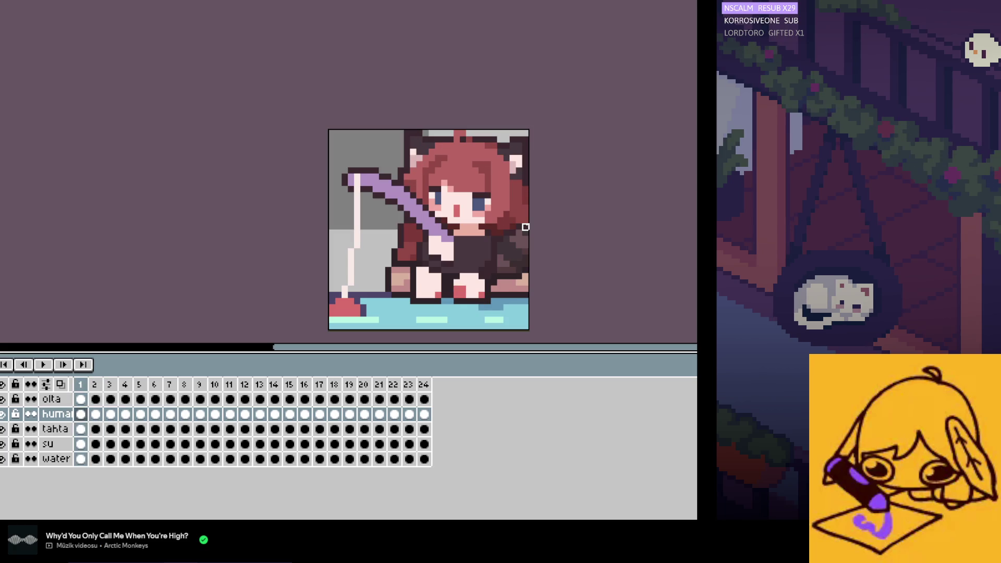
pyautogui.hotkey('ctrl', 'shift', 'd')
pyautogui.press('Right')
pyautogui.press('Right')
pyautogui.press('Left')
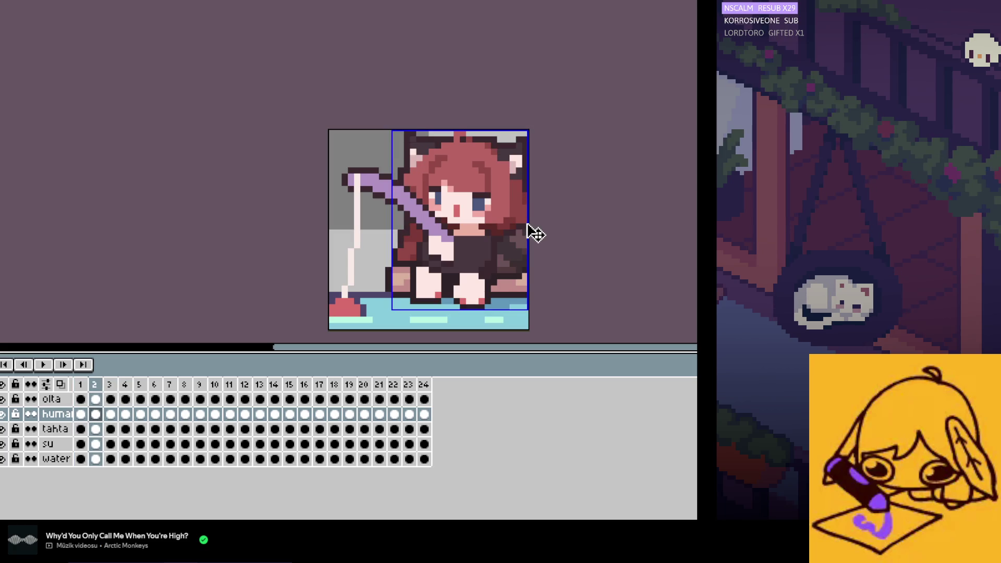
pyautogui.press('Left')
pyautogui.press('Right')
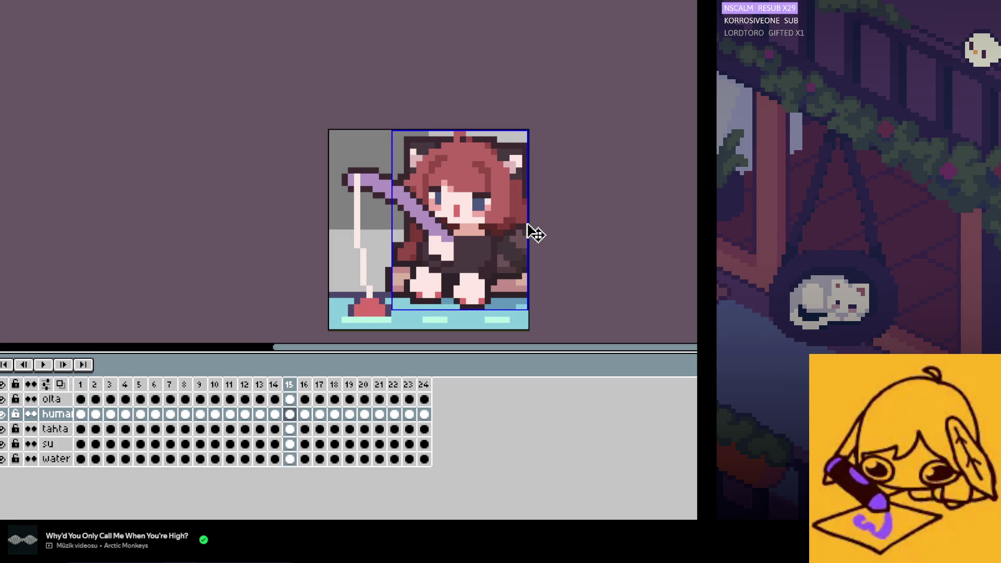
pyautogui.press('Right')
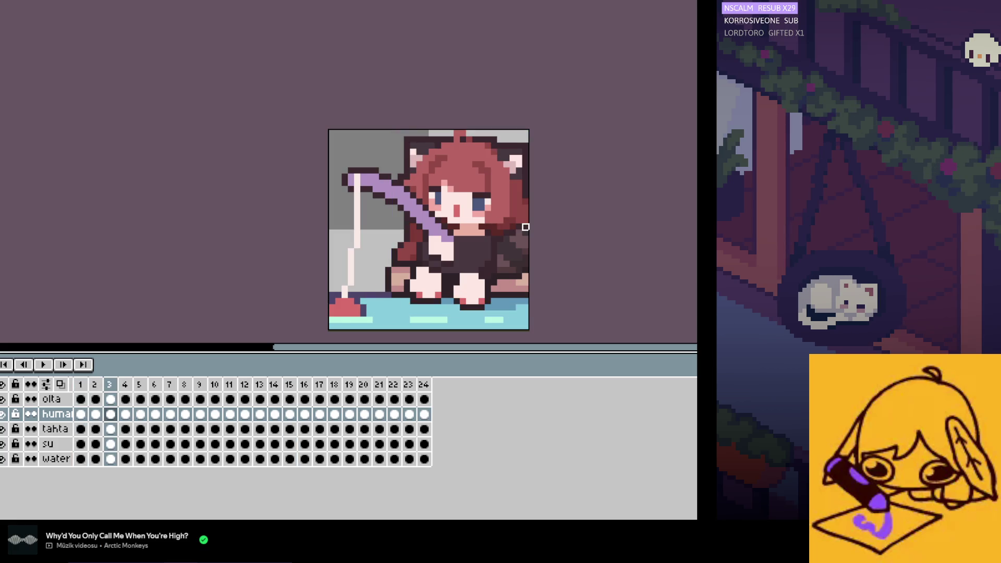
pyautogui.press('Left')
pyautogui.press('Left')
pyautogui.press('Left')
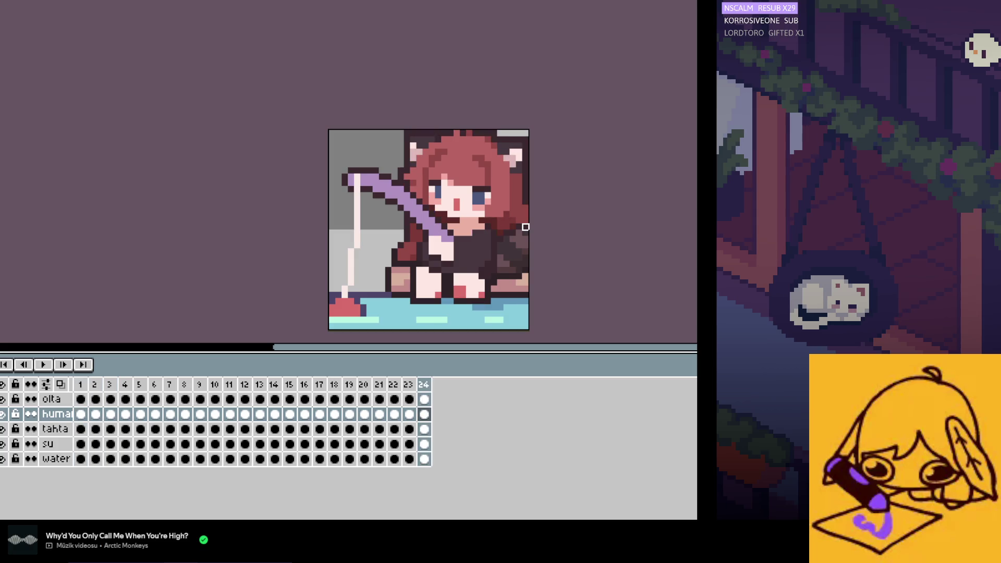
pyautogui.press('Right')
pyautogui.press('Right')
pyautogui.press('Right')
pyautogui.press('Right')
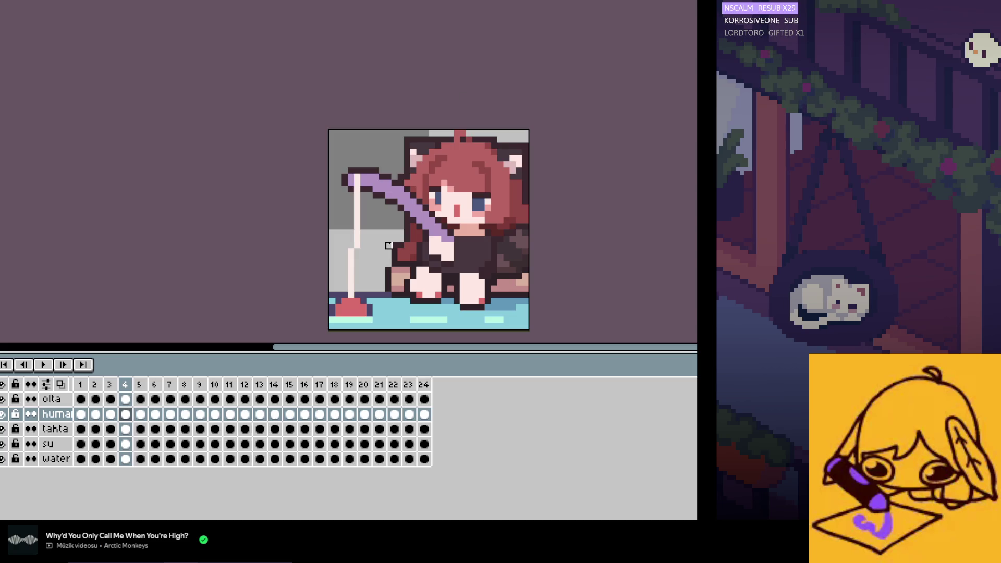
# Step: Step through frames 5 to 22 checking the hair and body bob, then play again
pyautogui.press('Right')
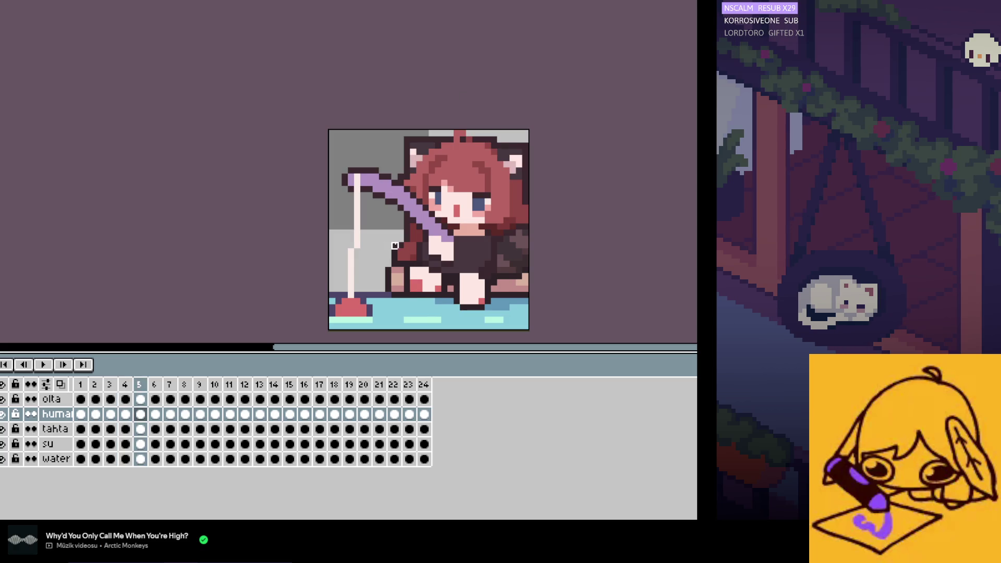
pyautogui.press('Right')
pyautogui.press('Right')
pyautogui.press('Right')
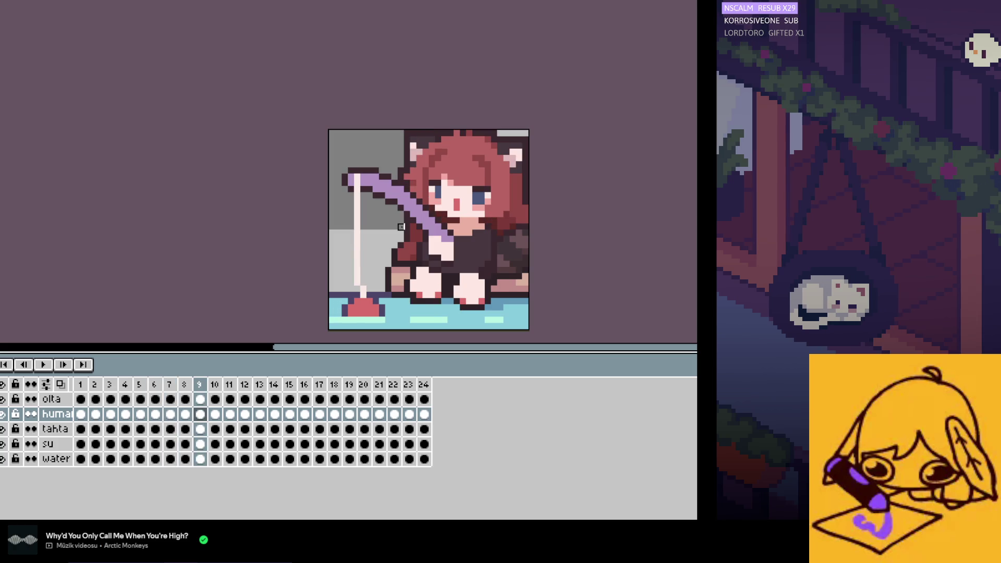
pyautogui.press('Right')
pyautogui.press('Right')
pyautogui.press('Right')
pyautogui.press('Right')
pyautogui.press('Right')
pyautogui.press('Right')
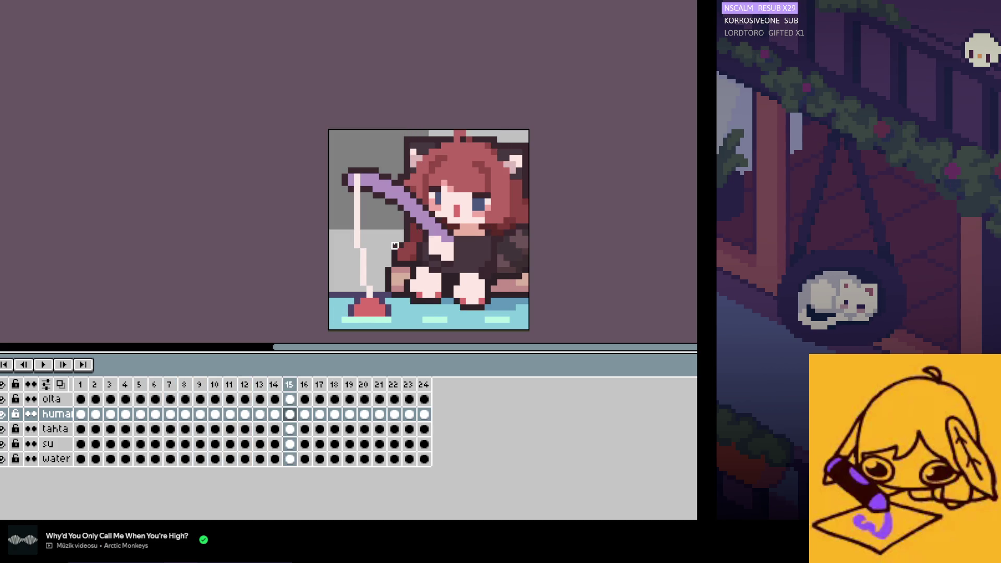
pyautogui.press('Right')
pyautogui.press('Right')
pyautogui.press('Down')
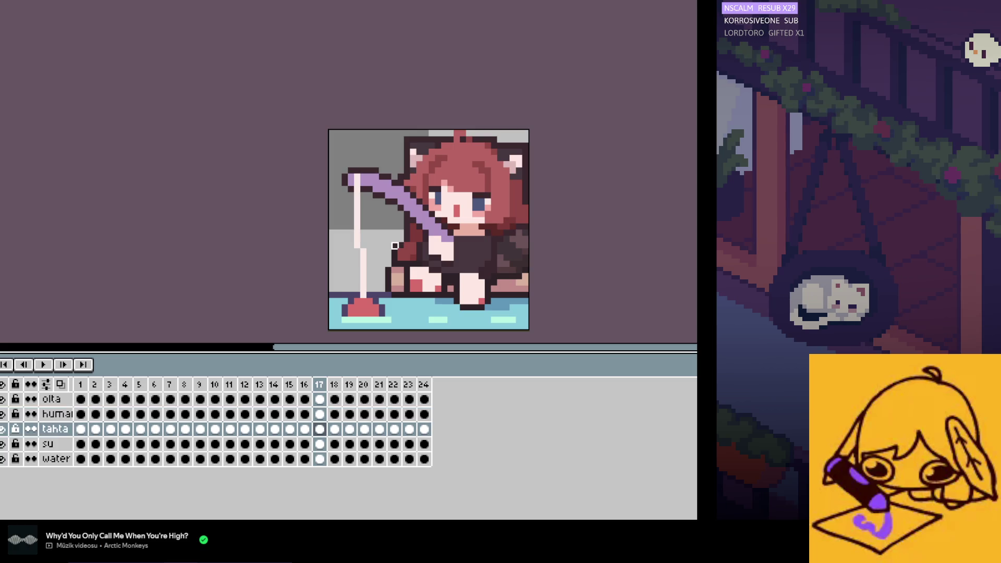
pyautogui.press('Up')
pyautogui.press('Left')
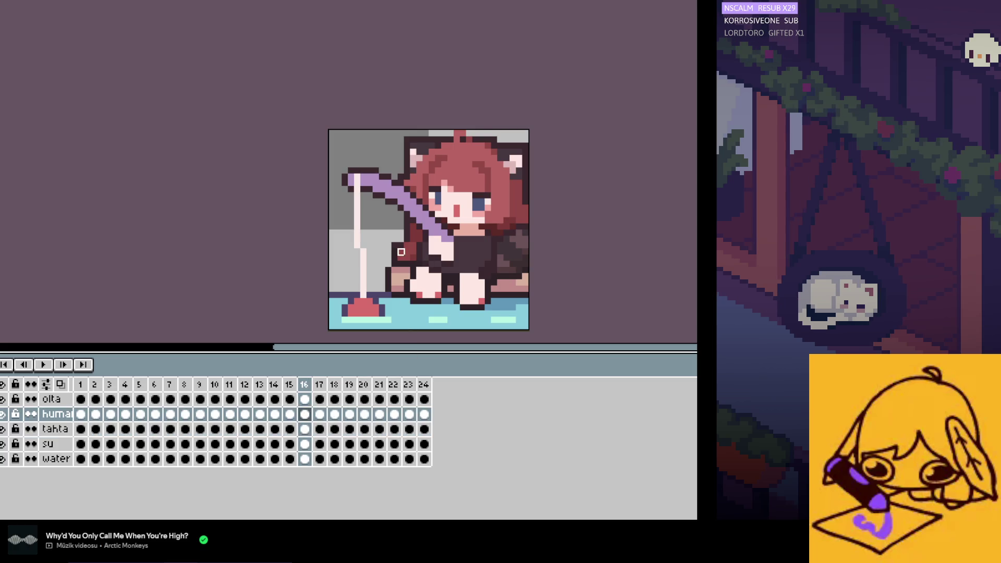
pyautogui.press('Left')
pyautogui.press('Right')
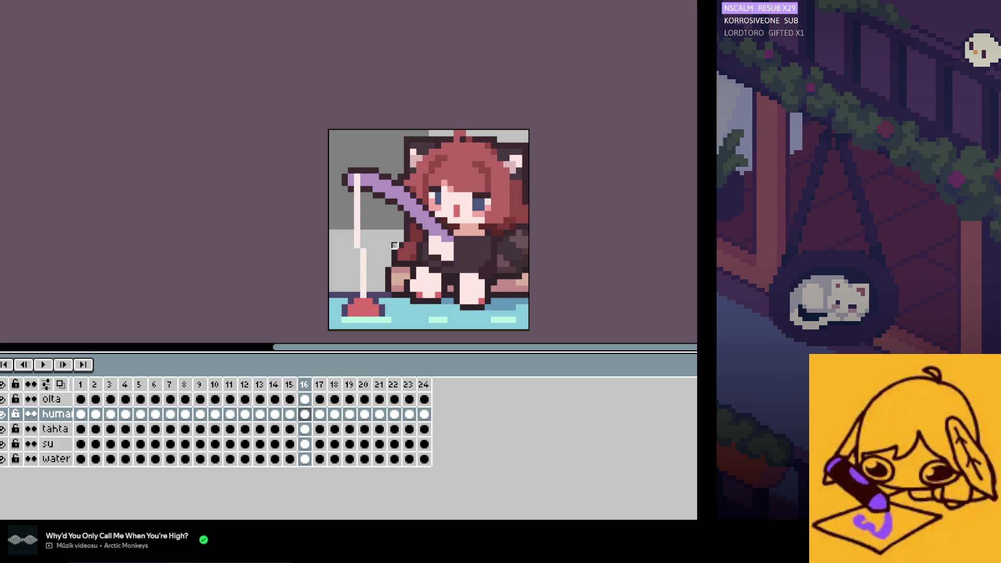
pyautogui.press('Right')
pyautogui.press('Right')
pyautogui.press('Right')
pyautogui.press('Right')
pyautogui.press('Right')
pyautogui.press('Right')
pyautogui.press('Right')
pyautogui.press('Left')
pyautogui.click(43, 365)
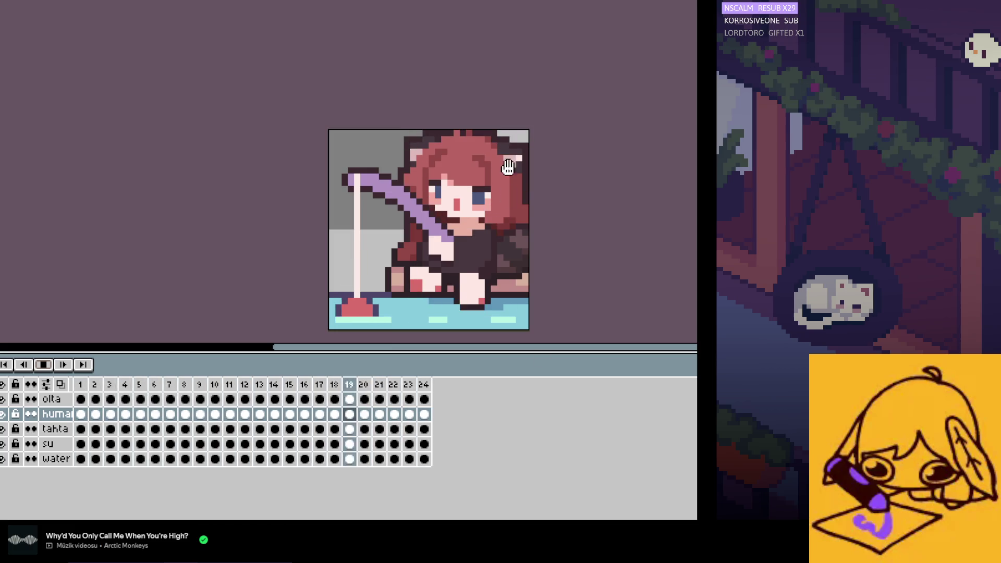
# Step: Zoom out over the finished 24-frame fishing loop on the huma layer
pyautogui.scroll(-1, 535, 159)
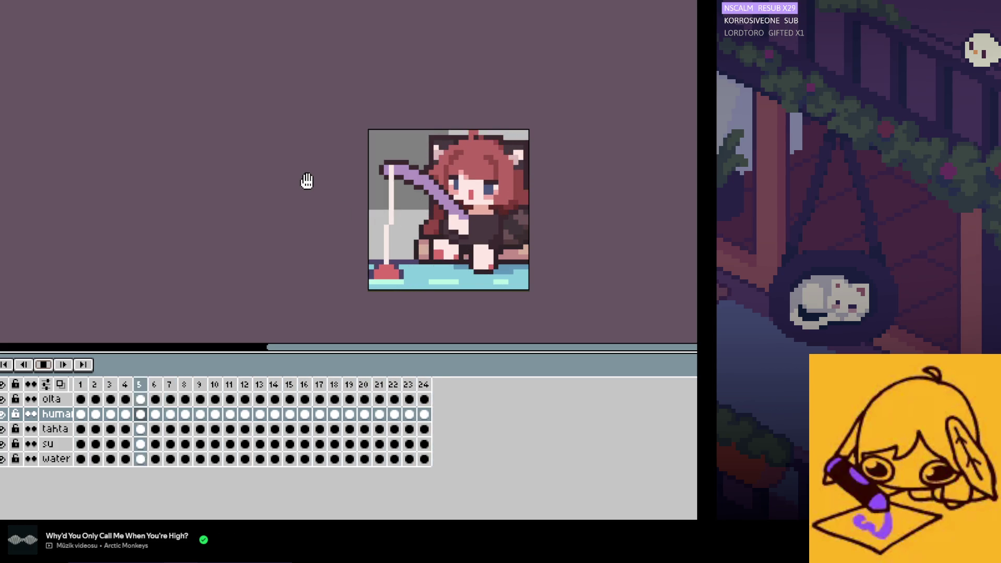
pyautogui.scroll(-1, 335, 211)
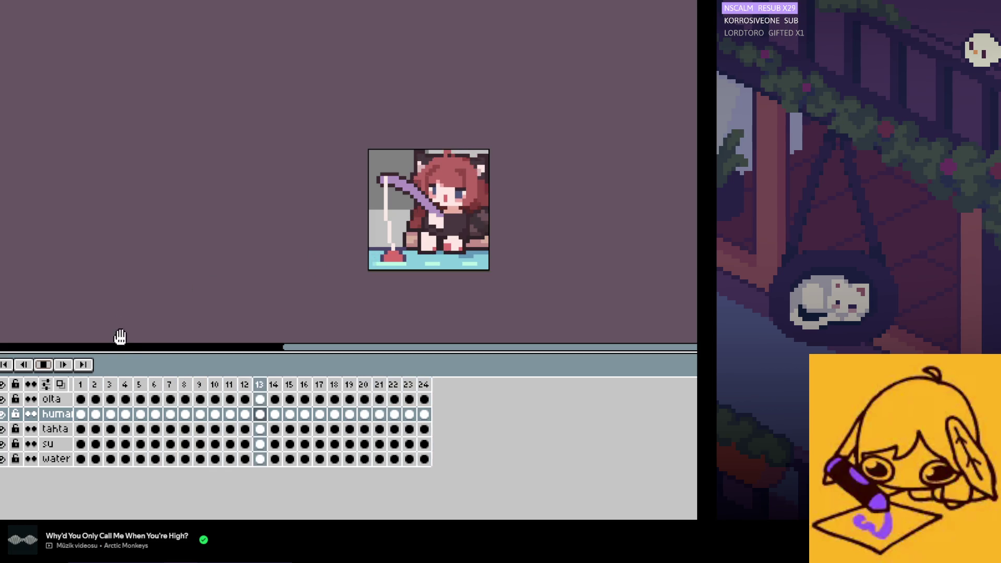
pyautogui.click(43, 365)
pyautogui.click(95, 414)
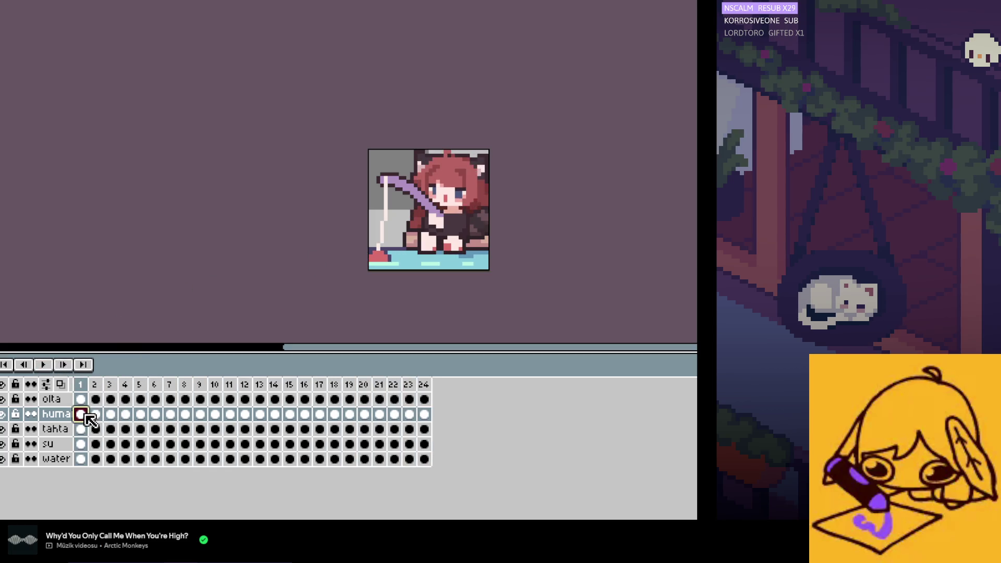
pyautogui.scroll(1, 375, 233)
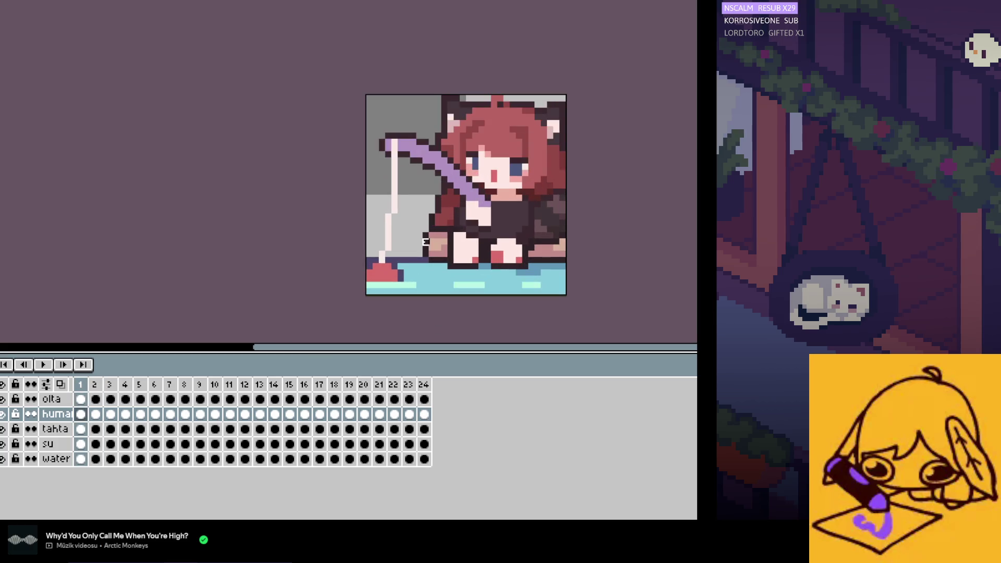
pyautogui.scroll(1, 409, 223)
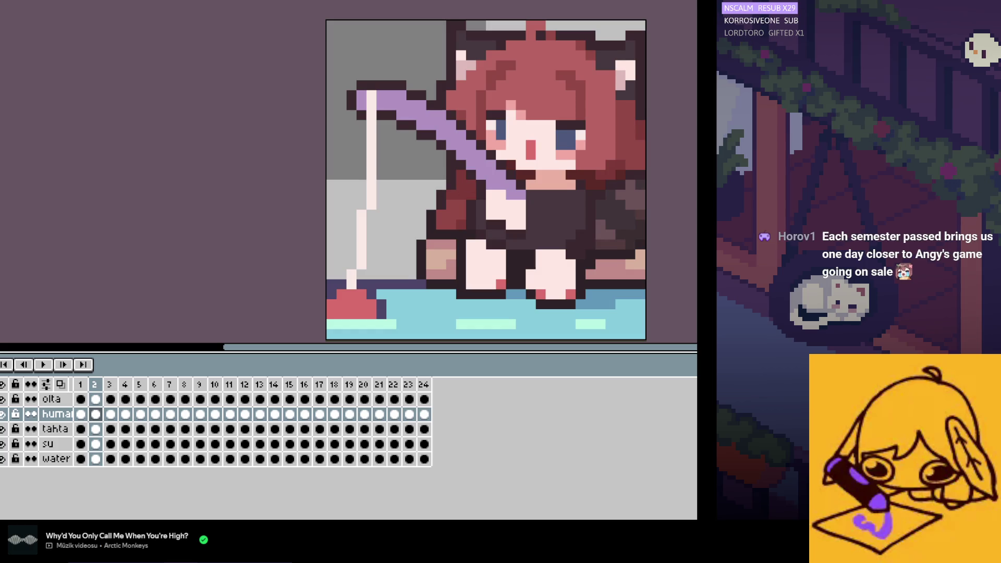
pyautogui.press('.')
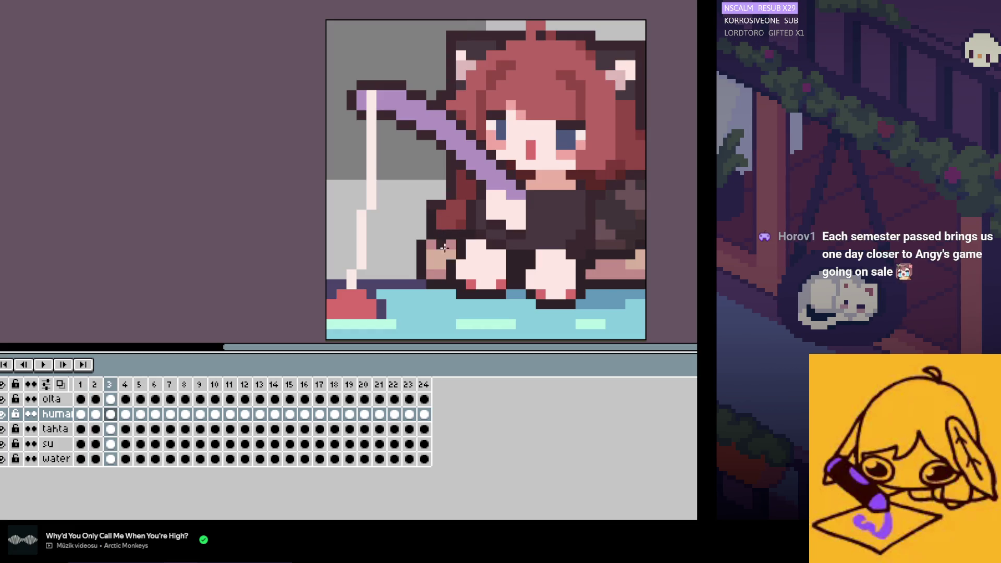
pyautogui.press('.')
pyautogui.press(',')
pyautogui.press(',')
pyautogui.press(',')
pyautogui.press('.')
pyautogui.press('.')
pyautogui.press('.')
pyautogui.press(',')
pyautogui.press(',')
pyautogui.press('.')
pyautogui.press('.')
pyautogui.press(',')
pyautogui.press(',')
pyautogui.press(',')
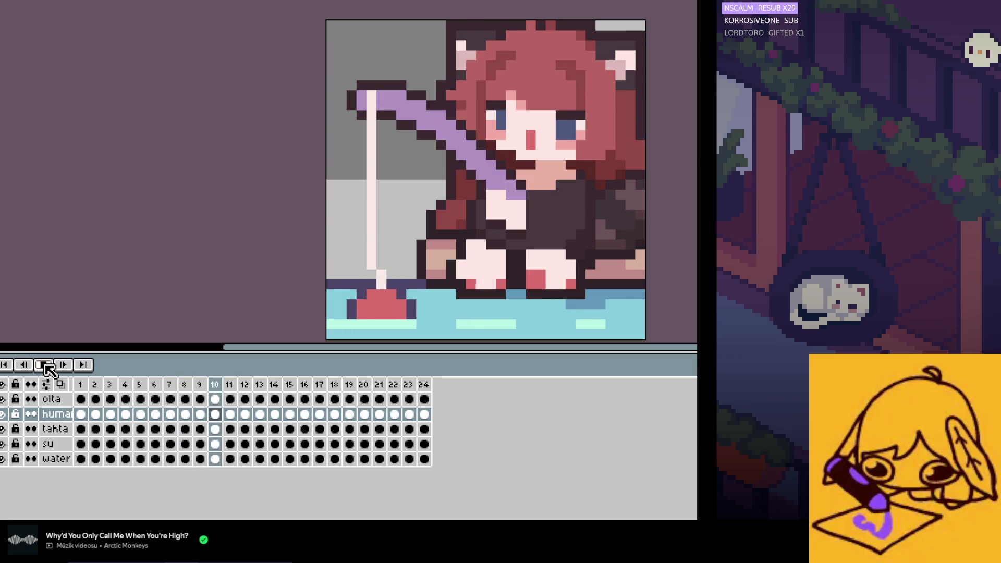
pyautogui.click(52, 371)
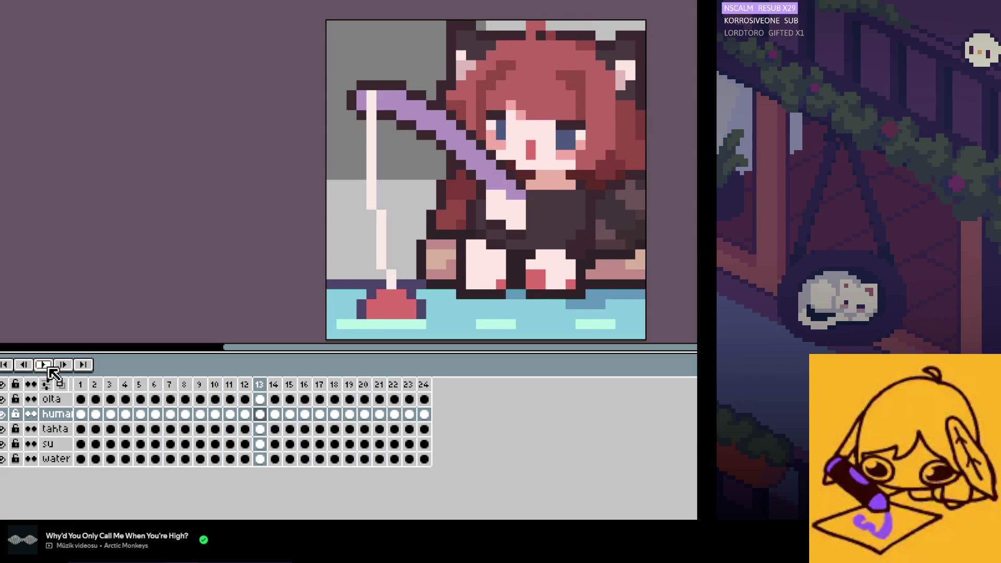
pyautogui.click(96, 418)
pyautogui.press('Right')
pyautogui.press('Right')
pyautogui.press('Right')
pyautogui.press('Right')
pyautogui.press('Right')
pyautogui.press('Right')
pyautogui.press('Right')
pyautogui.press('Right')
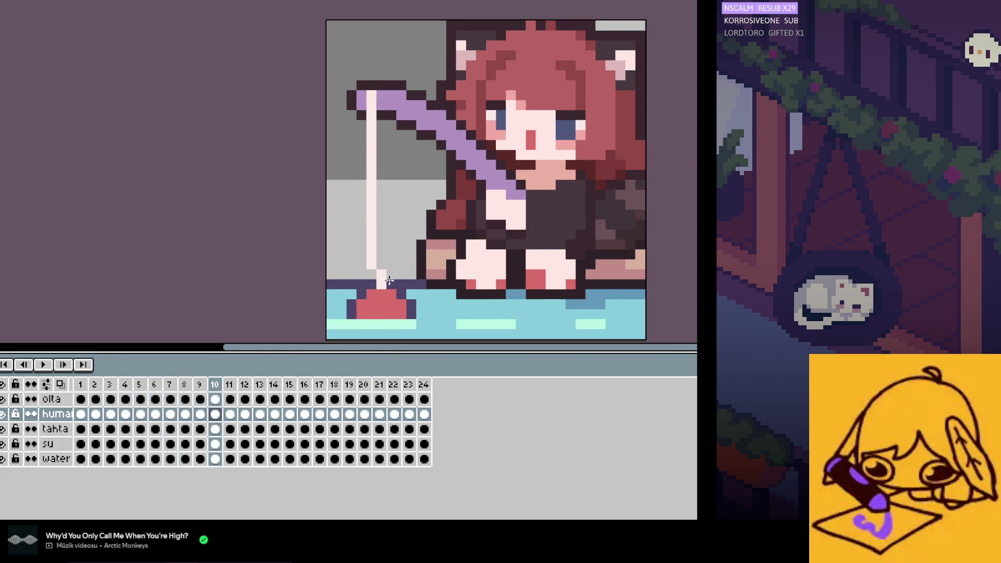
pyautogui.press('Right')
pyautogui.press('Right')
pyautogui.press('Right')
pyautogui.press('Right')
pyautogui.press('Left')
pyautogui.press('Right')
pyautogui.press('Right')
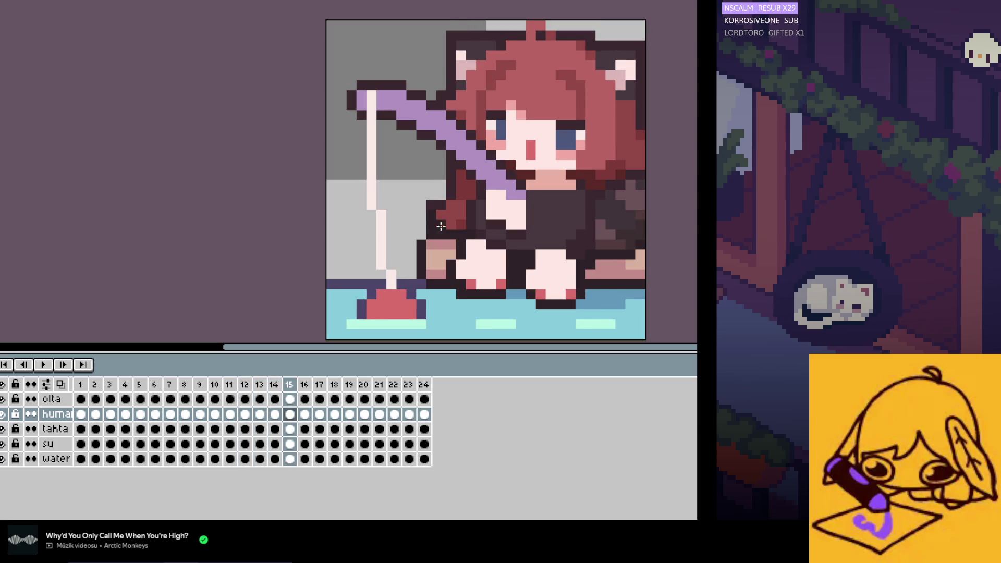
pyautogui.press('Right')
pyautogui.press('Right')
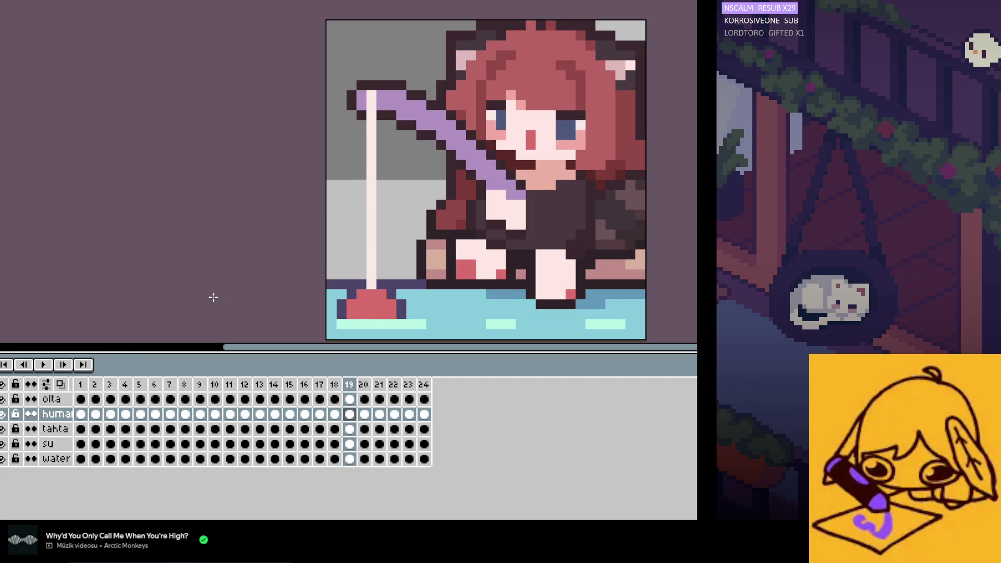
pyautogui.click(44, 365)
pyautogui.scroll(-1, 457, 232)
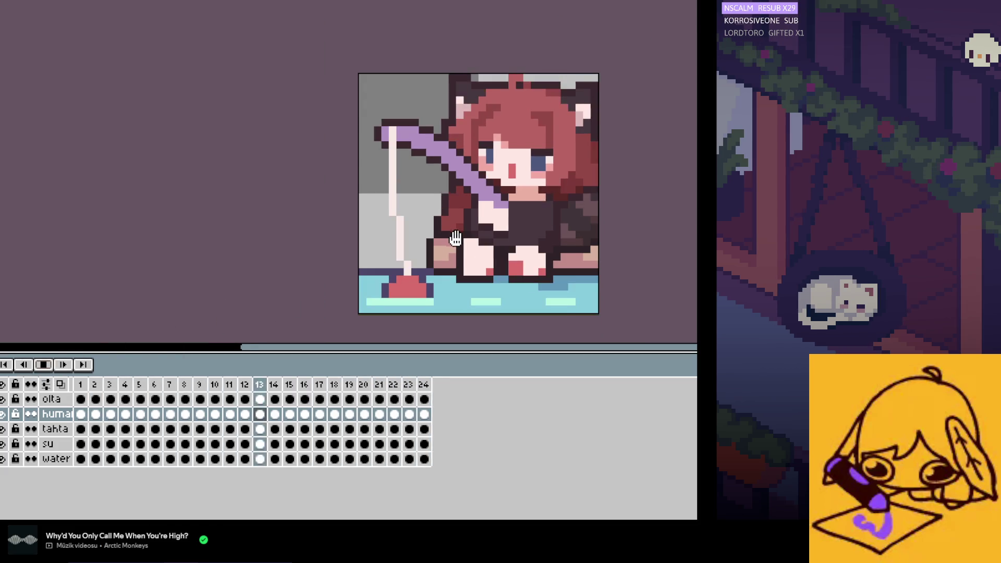
pyautogui.scroll(-1, 576, 278)
pyautogui.scroll(-1, 587, 282)
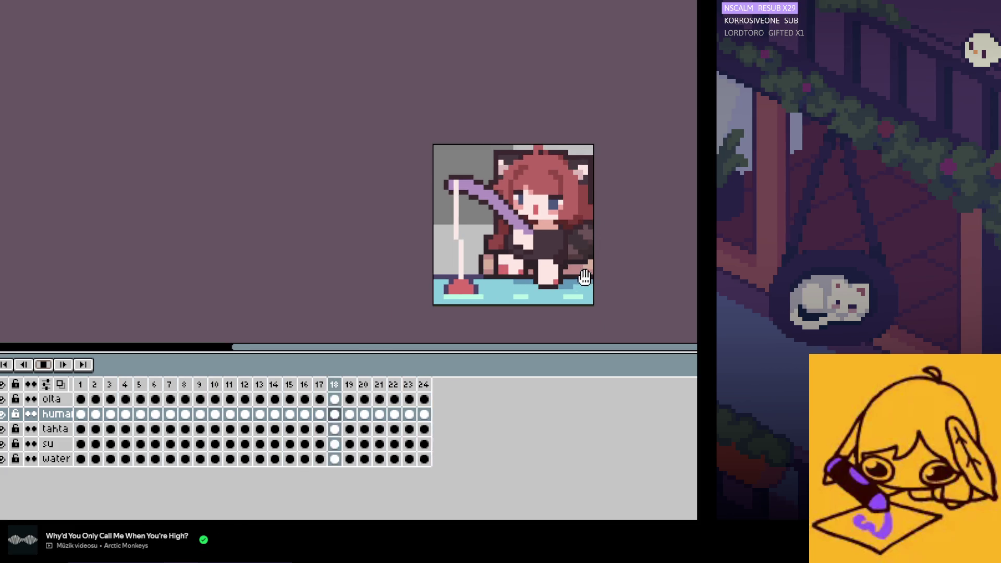
pyautogui.scroll(-1, 594, 259)
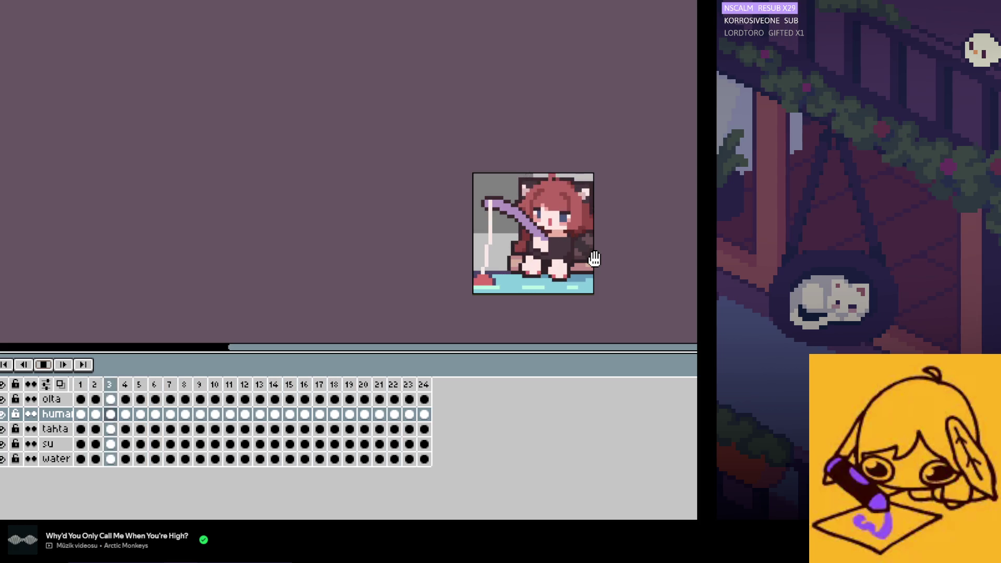
pyautogui.scroll(-1, 591, 268)
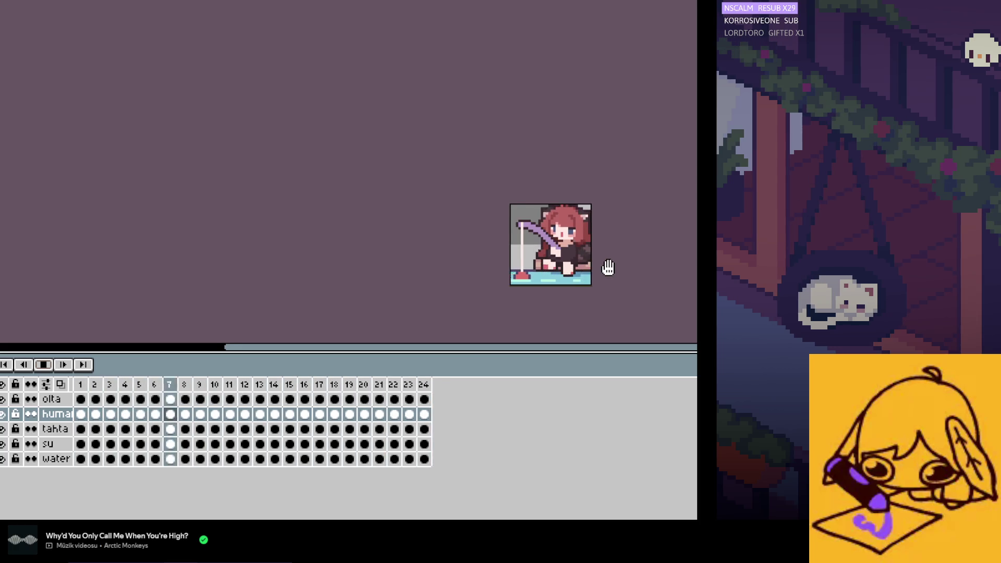
pyautogui.scroll(1, 590, 271)
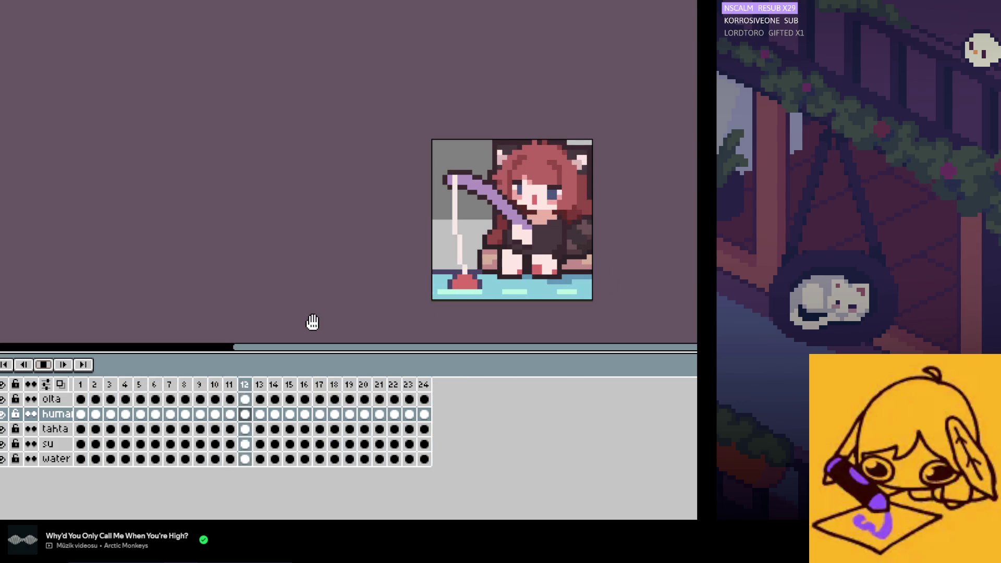
pyautogui.click(45, 364)
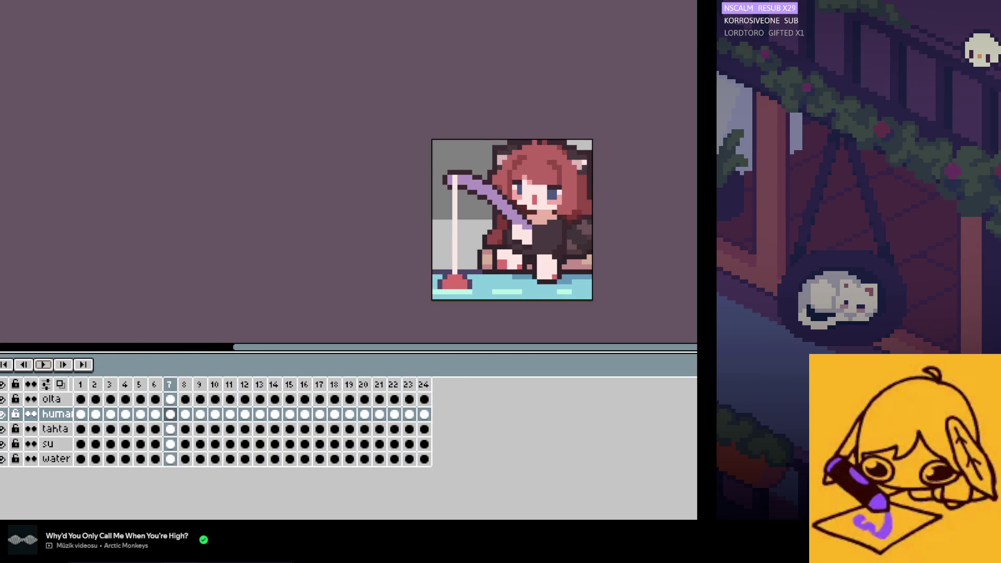
pyautogui.hotkey('ctrl', 'Tab')
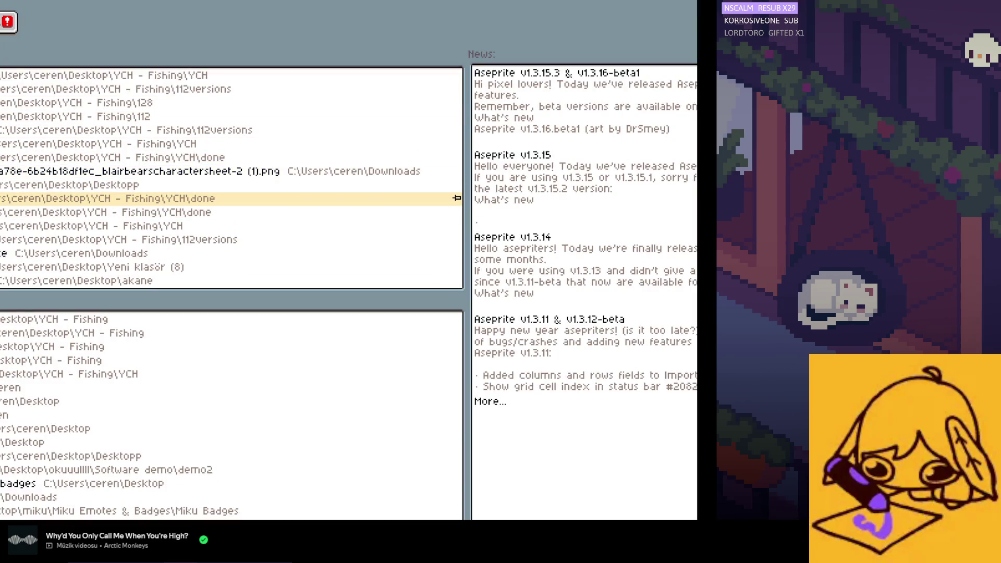
pyautogui.hotkey('ctrl', 'Tab')
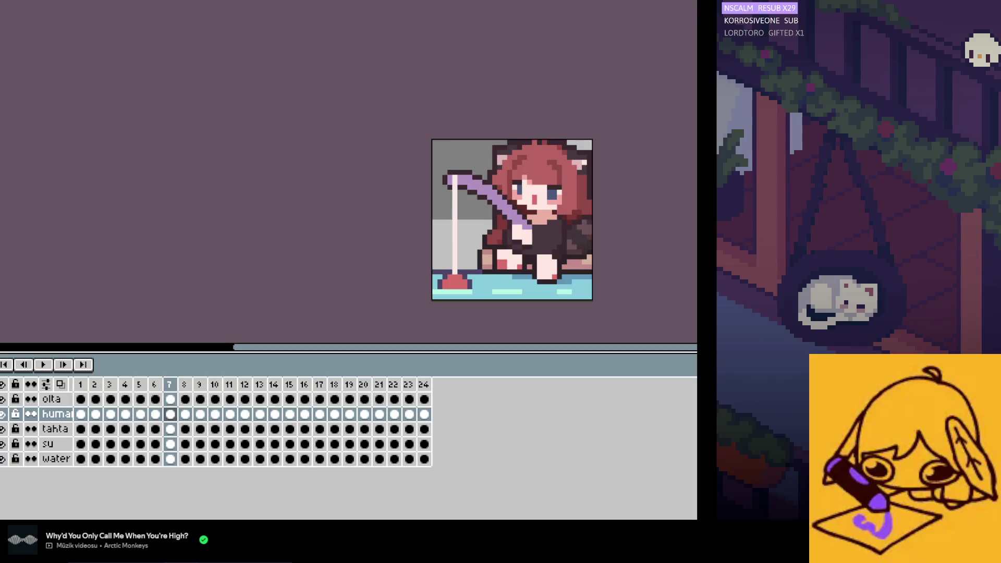
pyautogui.scroll(1, 592, 250)
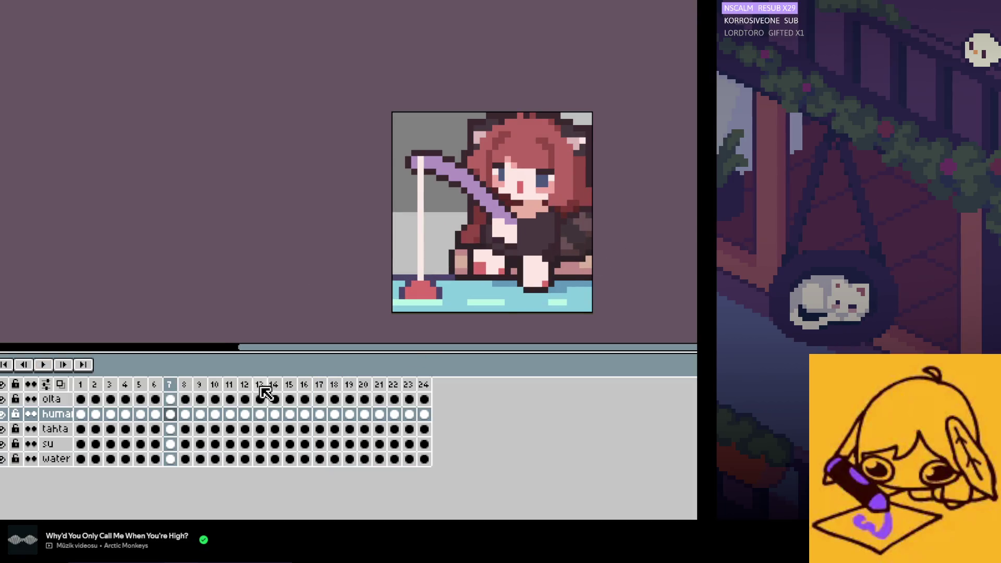
# Step: Paint a dark pixel at the sprite's right edge and play the animation to check it
pyautogui.click(81, 413)
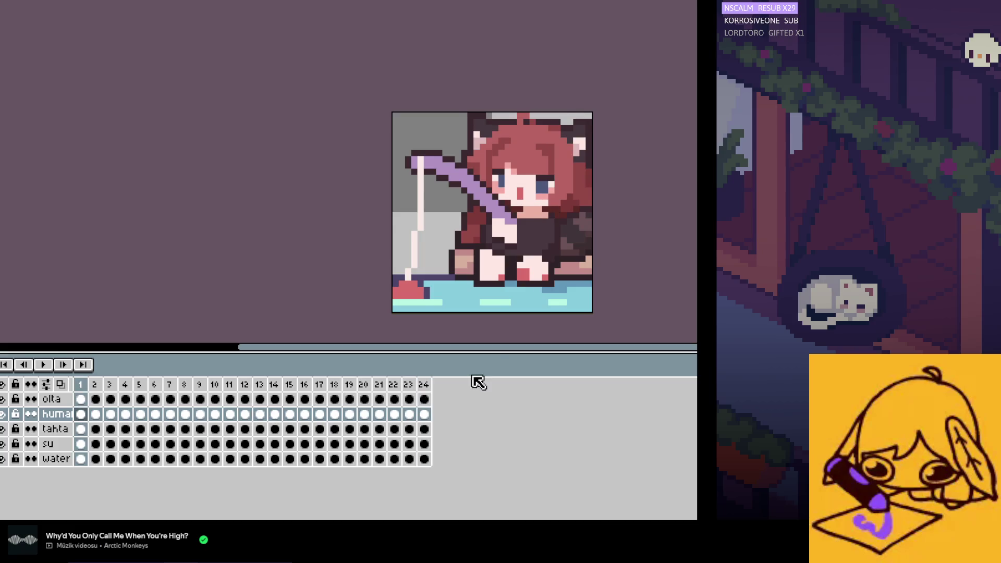
pyautogui.scroll(2, 589, 248)
pyautogui.scroll(1, 590, 248)
pyautogui.click(594, 269)
pyautogui.press('Return')
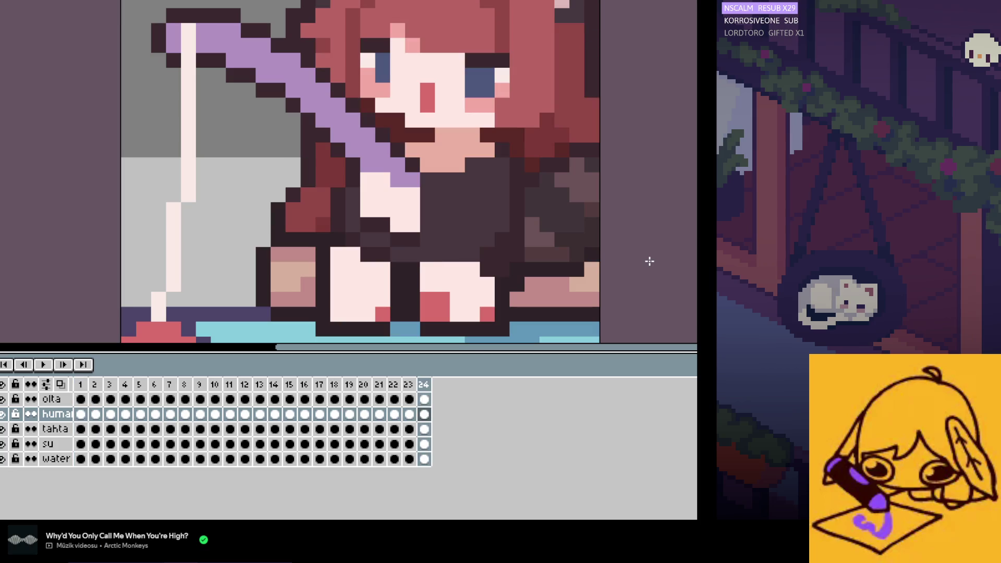
pyautogui.scroll(-1, 595, 188)
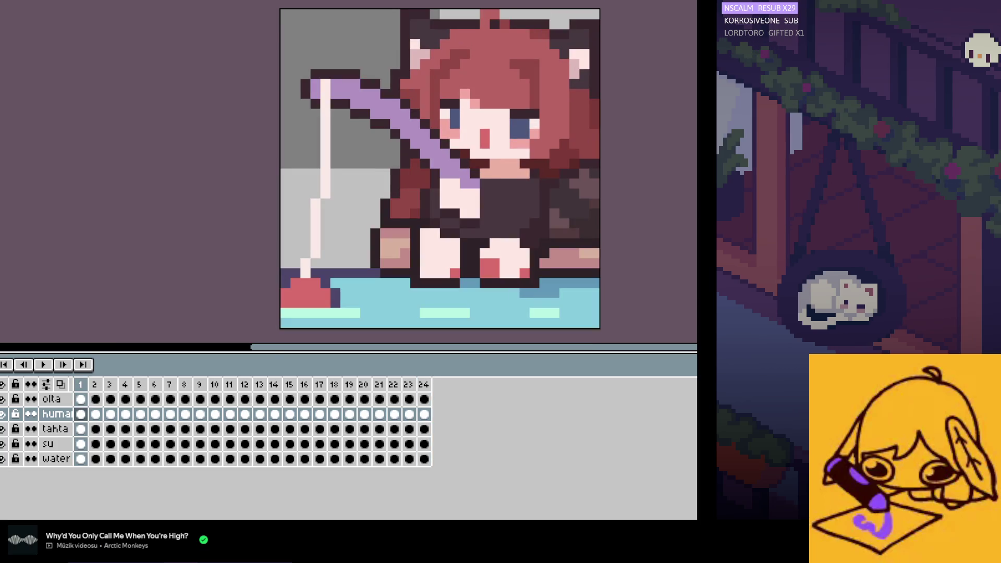
pyautogui.scroll(2, 607, 178)
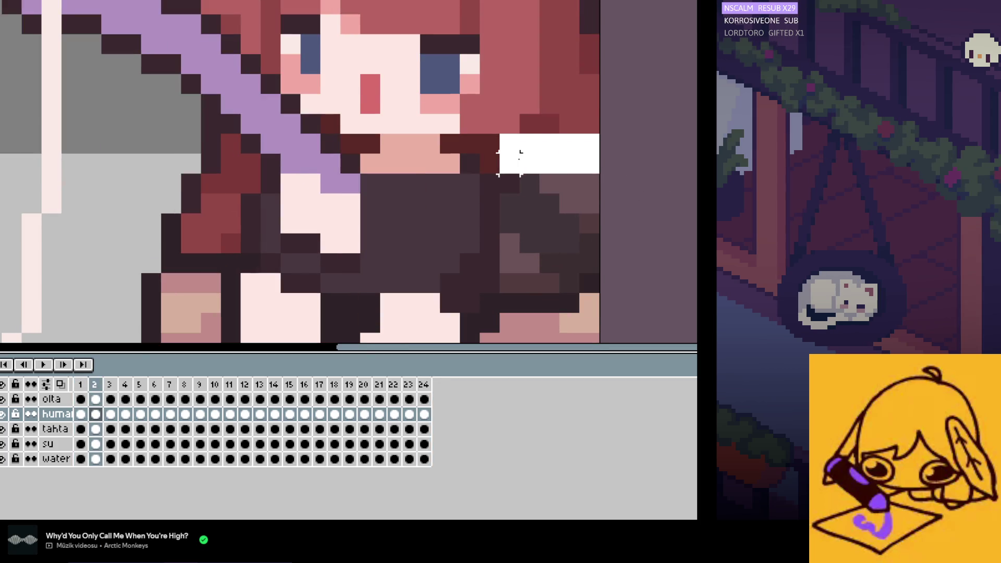
# Step: Nudge the white patch beside the girl's shoulder down one pixel and compare with frame 1
pyautogui.moveTo(498, 153); pyautogui.dragTo(498, 174)
pyautogui.press('Down')
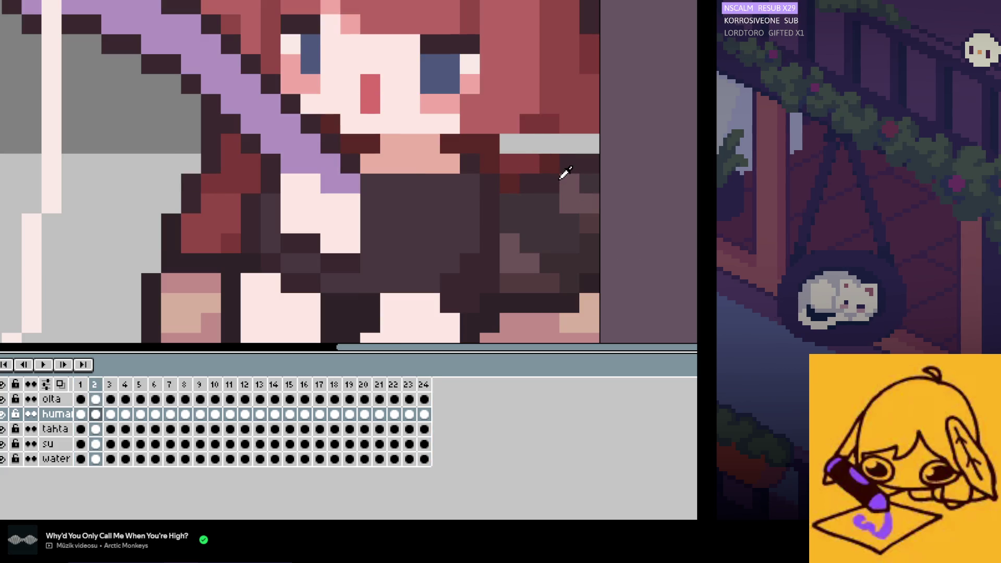
pyautogui.press('Left')
pyautogui.press('Right')
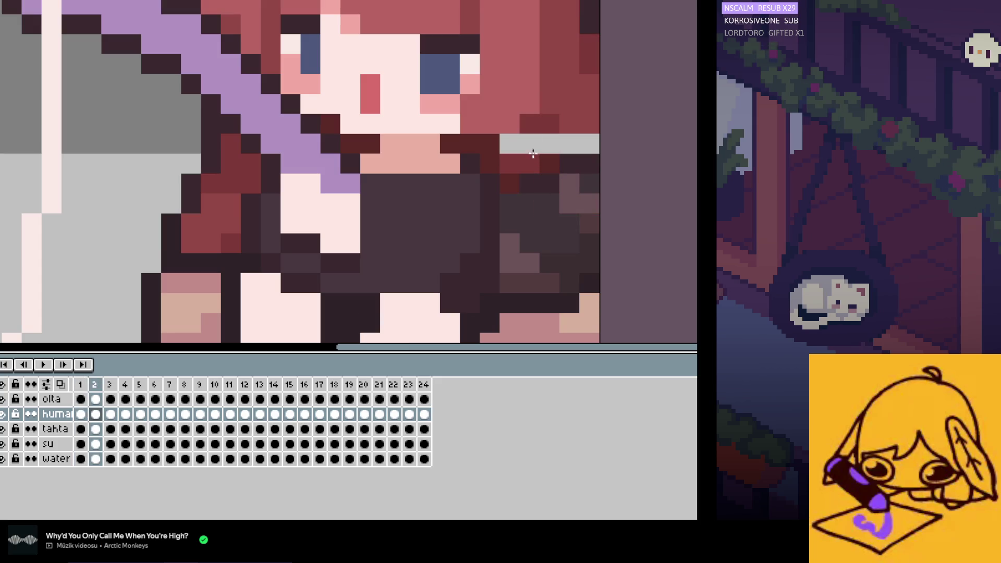
# Step: Recolour a grey hair pixel dark red on frame 2 and flip between frames 1 and 2
pyautogui.click(539, 139)
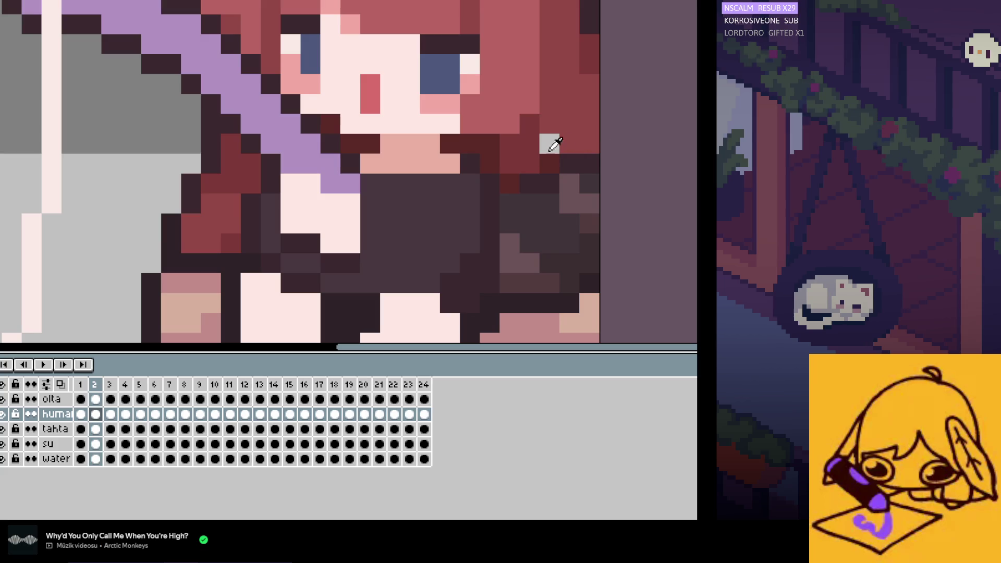
pyautogui.scroll(-1, 656, 203)
pyautogui.press('Left')
pyautogui.press('Right')
pyautogui.scroll(1, 635, 203)
pyautogui.press('Left')
pyautogui.press('Right')
# Step: Add another dark-red hair pixel, preview the animation, then darken a lower-body pixel
pyautogui.click(593, 278)
pyautogui.press('Return')
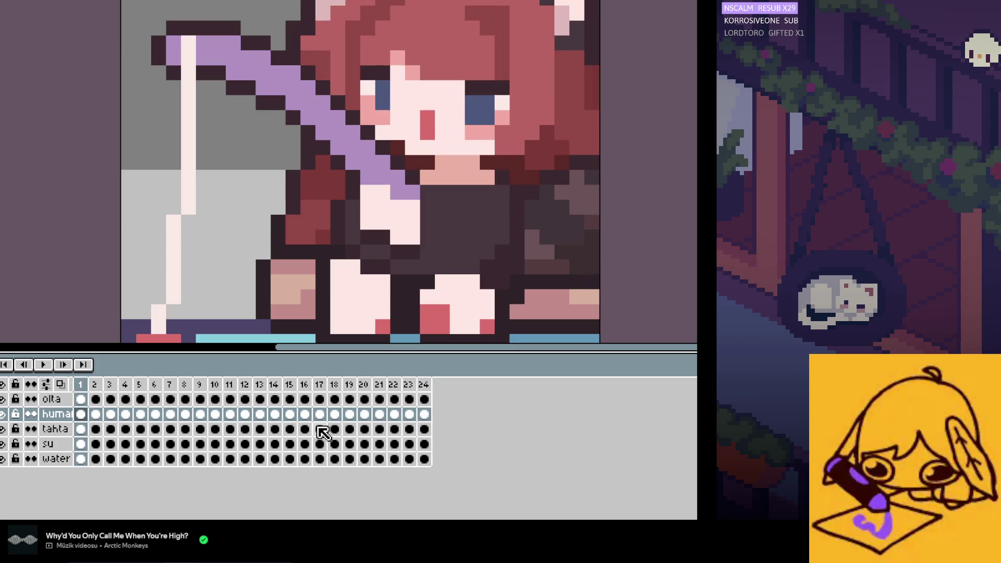
pyautogui.press('Return')
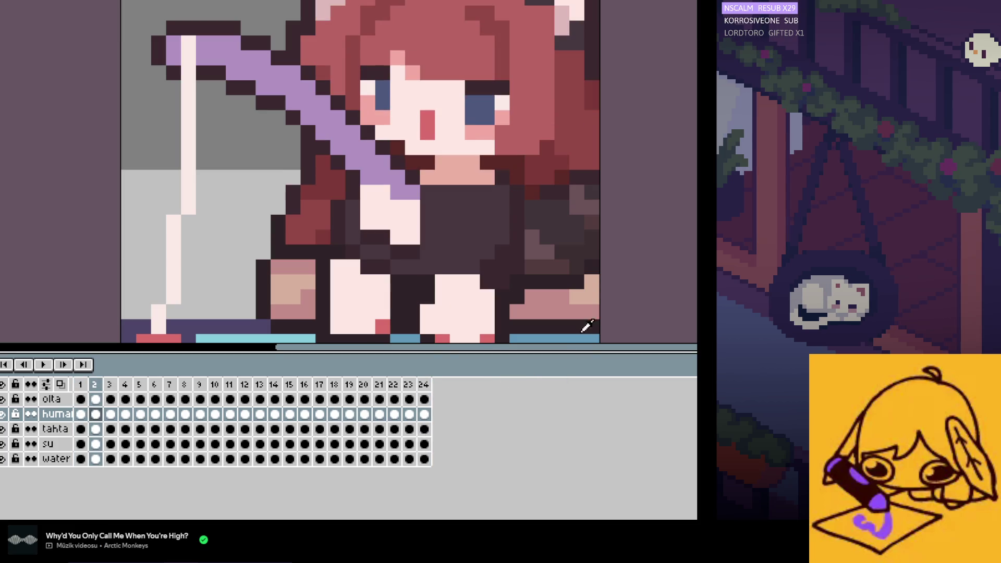
pyautogui.click(593, 276)
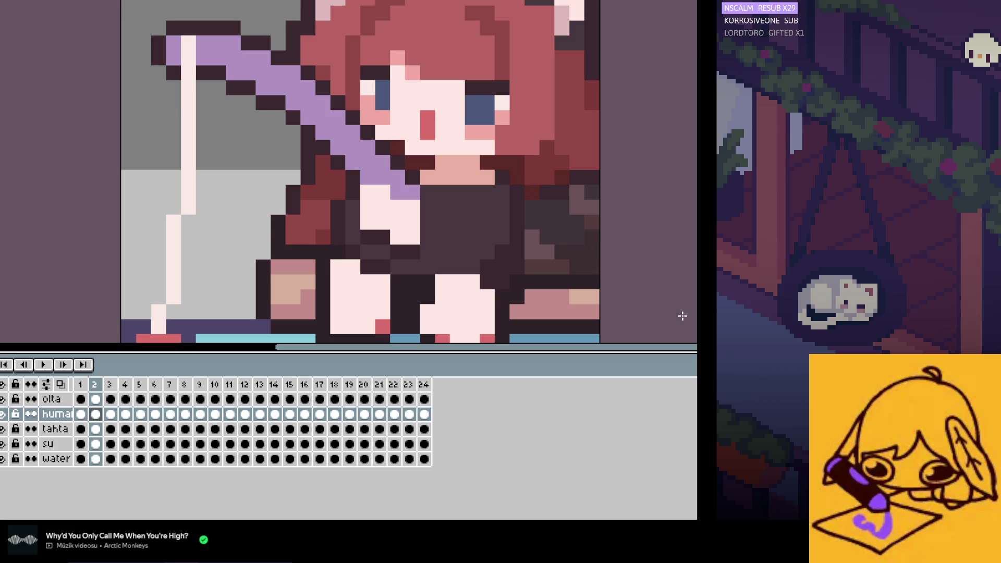
# Step: Toggle repeatedly between frames 1 and 2 to check the hair and shirt bob, ending on frame 2
pyautogui.press('Left')
pyautogui.press('Left')
pyautogui.press('Right')
pyautogui.press('Right')
pyautogui.press('Left')
pyautogui.press('Right')
pyautogui.press('Left')
pyautogui.press('Right')
pyautogui.press('Left')
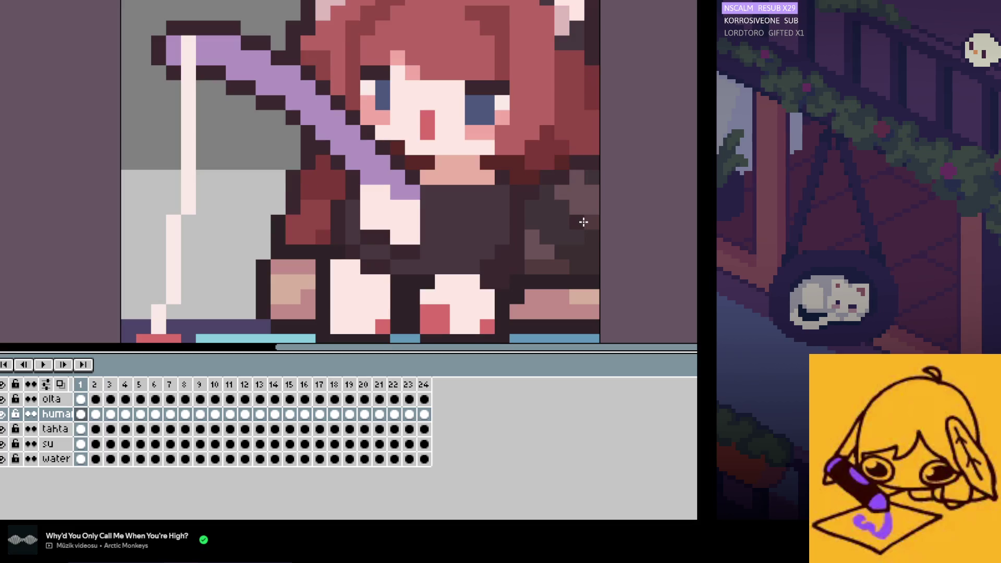
pyautogui.press('Right')
pyautogui.press('Left')
pyautogui.press('Right')
pyautogui.press('Left')
pyautogui.press('Right')
pyautogui.press('Left')
pyautogui.press('Right')
pyautogui.press('Left')
pyautogui.press('Right')
pyautogui.press('Left')
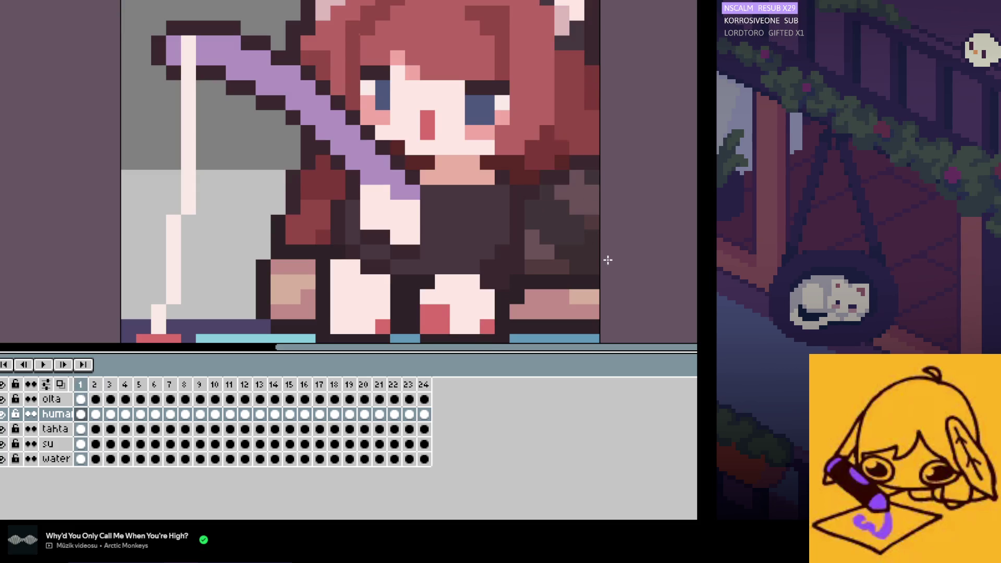
pyautogui.press('Right')
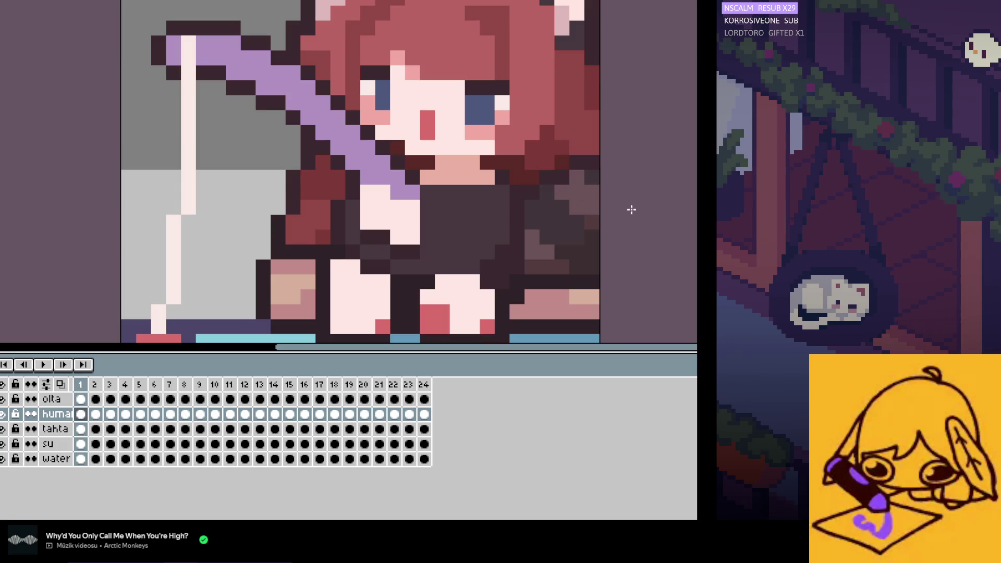
pyautogui.scroll(-2, 630, 240)
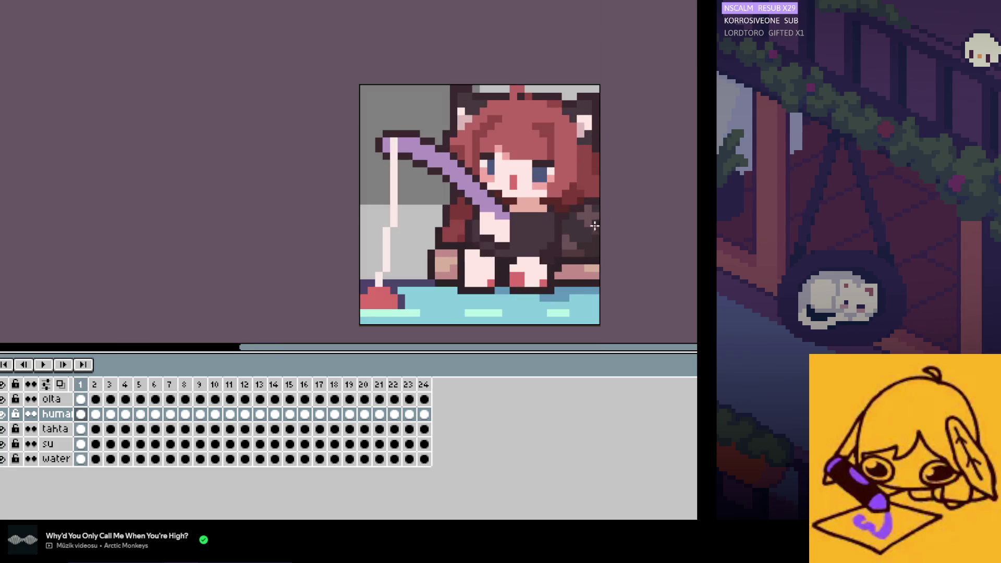
pyautogui.scroll(1, 597, 214)
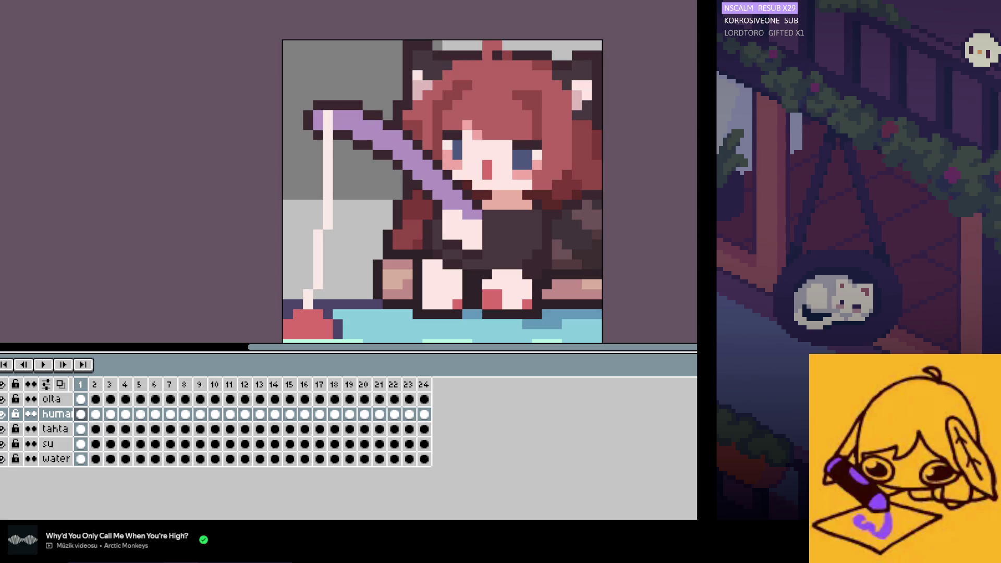
pyautogui.hotkey('alt', 'Down')
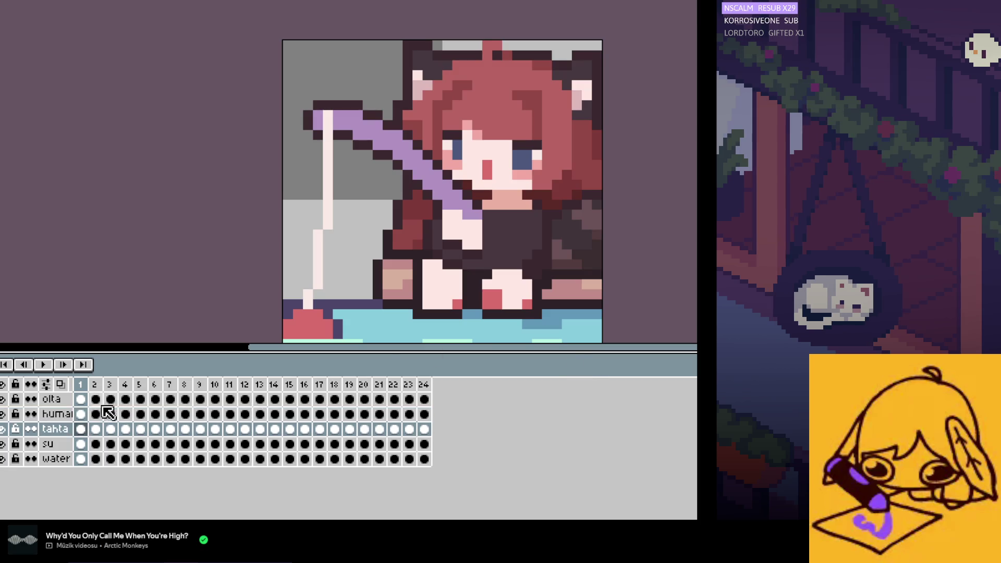
pyautogui.click(85, 414)
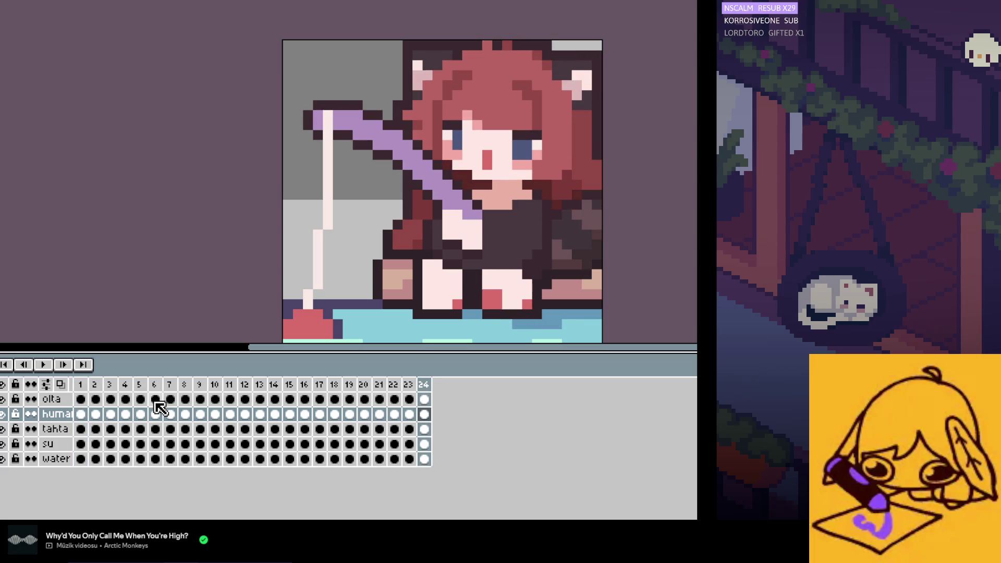
pyautogui.press('Right')
pyautogui.press('Left')
pyautogui.press('Right')
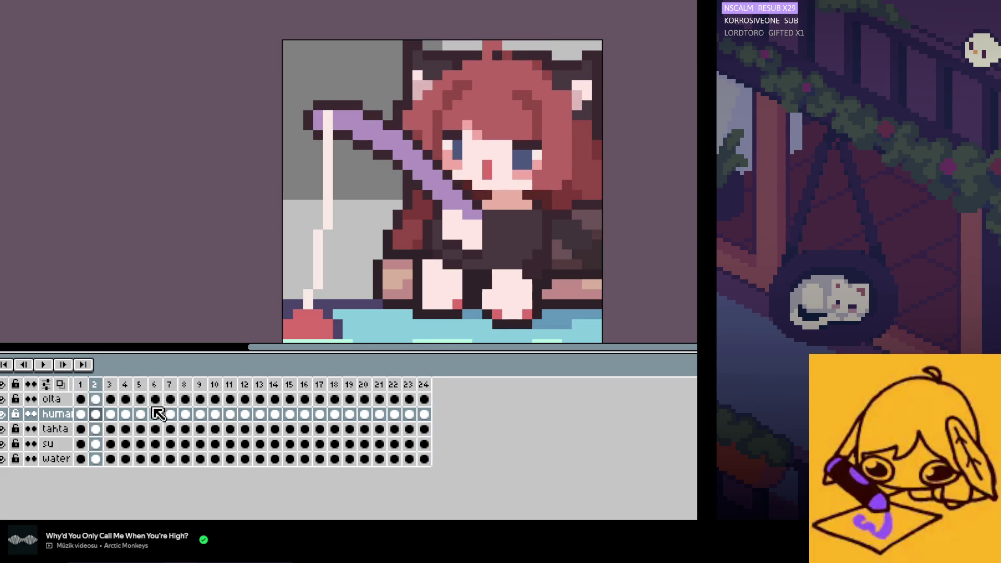
# Step: Select the hair at the girl's right side and step through frames 3 to 7, then deselect
pyautogui.scroll(1, 438, 273)
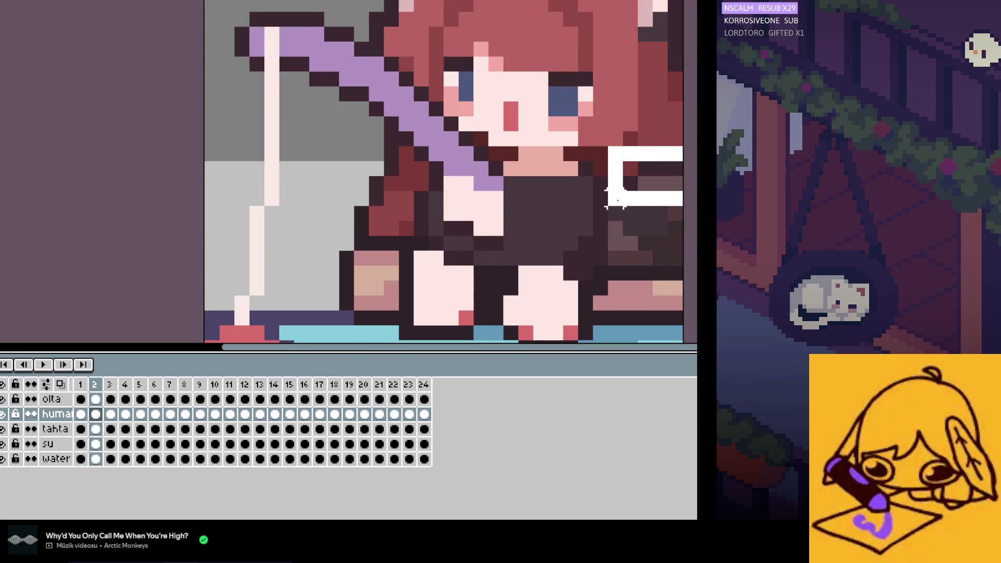
pyautogui.moveTo(617, 197); pyautogui.dragTo(606, 297)
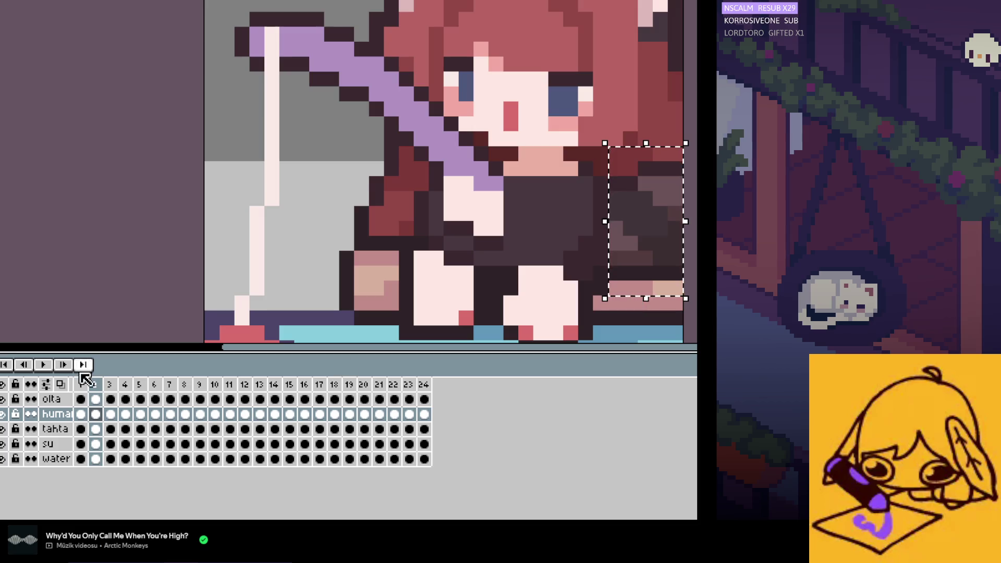
pyautogui.click(110, 414)
pyautogui.click(125, 414)
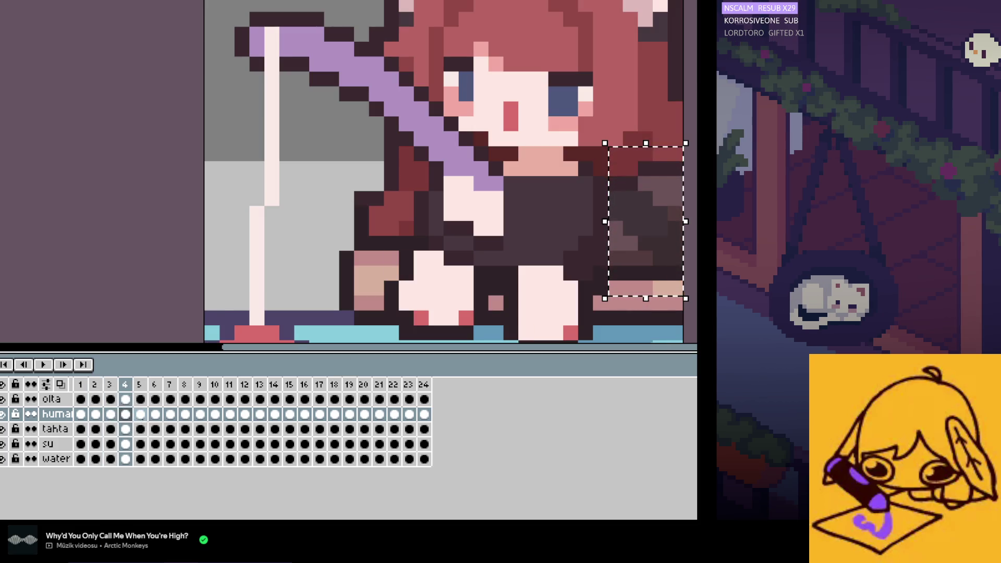
pyautogui.click(139, 414)
pyautogui.click(155, 414)
pyautogui.click(170, 414)
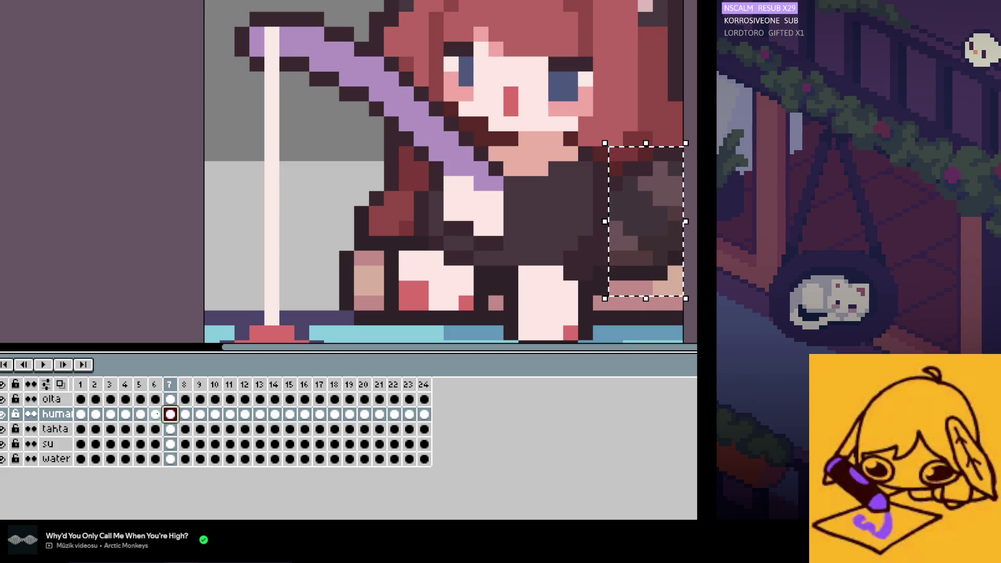
pyautogui.press(',')
pyautogui.hotkey('ctrl', 'd')
# Step: Reselect the right-side hair and compare it across frames 7, 8, 1 and 13
pyautogui.moveTo(618, 275); pyautogui.dragTo(606, 282)
pyautogui.click(170, 414)
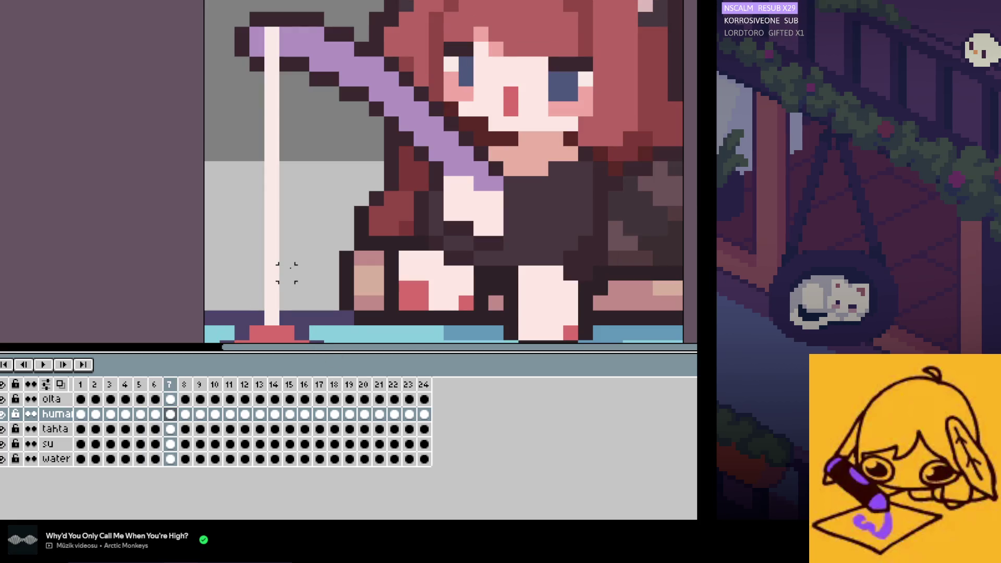
pyautogui.press('.')
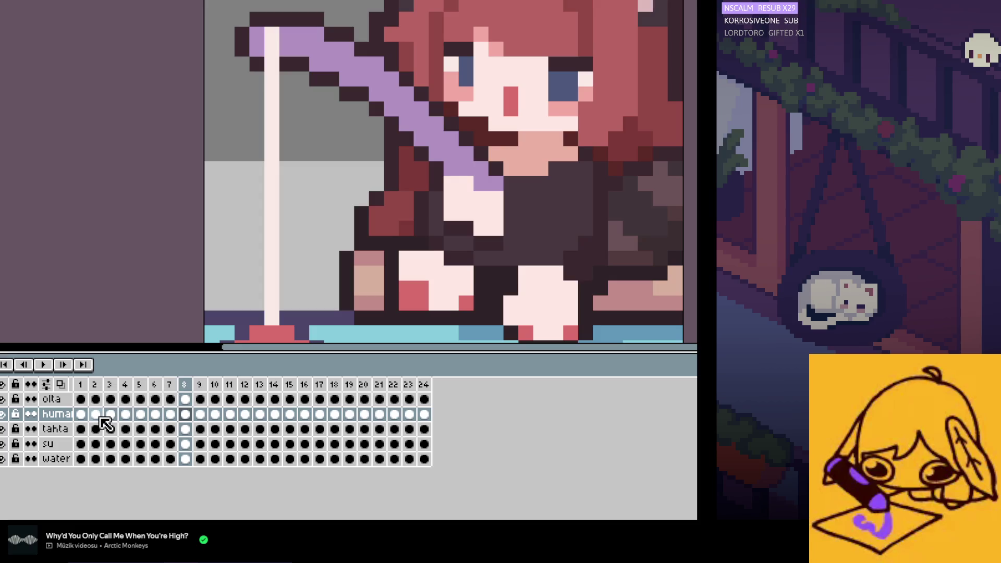
pyautogui.click(80, 414)
pyautogui.moveTo(675, 154); pyautogui.dragTo(623, 234)
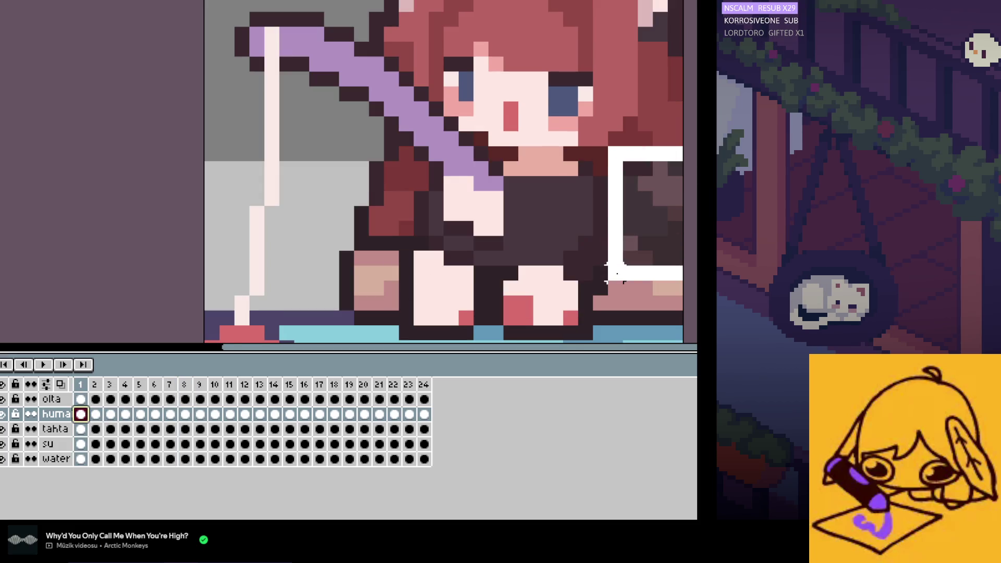
pyautogui.click(263, 413)
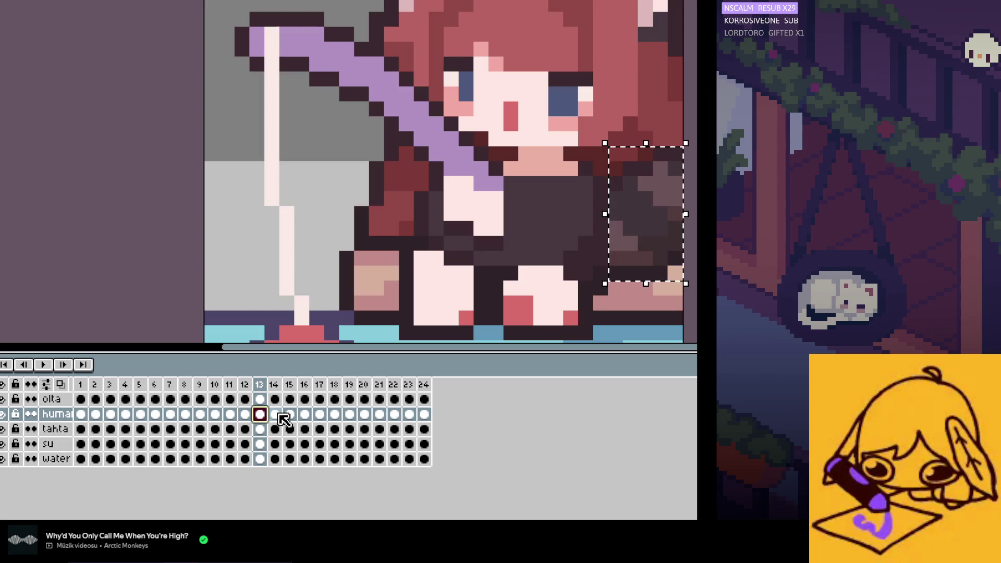
pyautogui.click(81, 415)
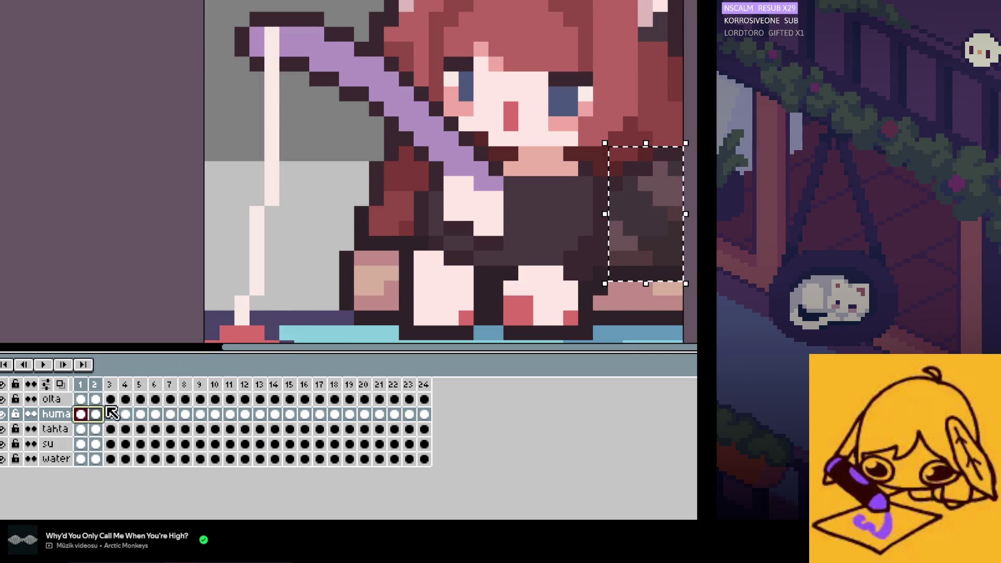
pyautogui.click(96, 414)
# Step: Carry a right-side hair selection from frame 2 over to frame 14
pyautogui.moveTo(683, 168); pyautogui.dragTo(618, 285)
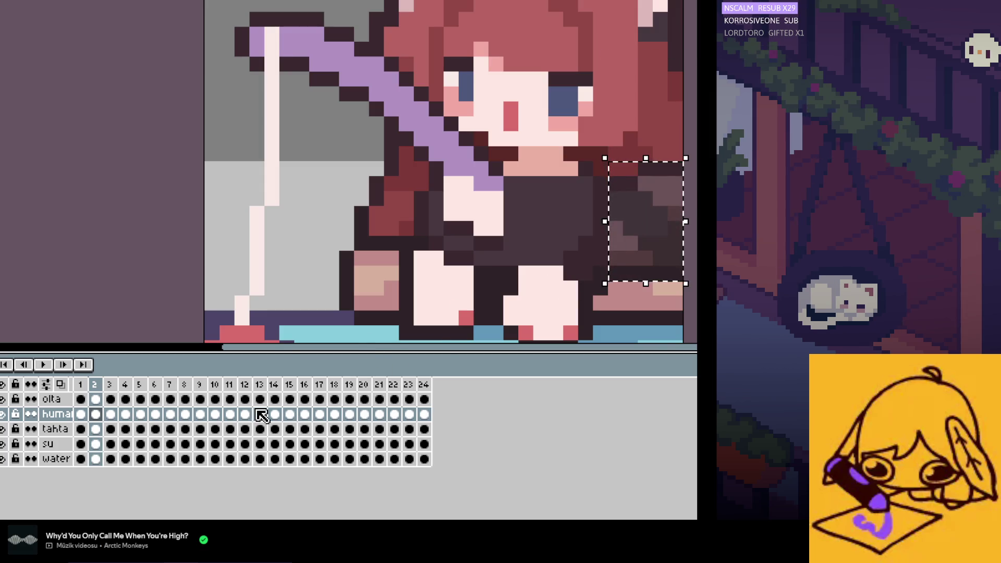
pyautogui.click(275, 414)
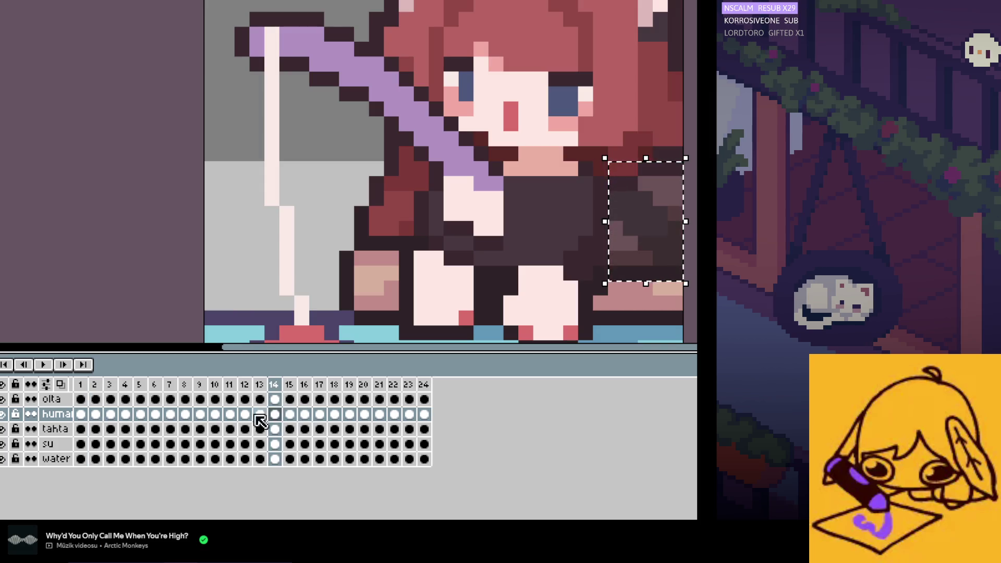
pyautogui.click(95, 415)
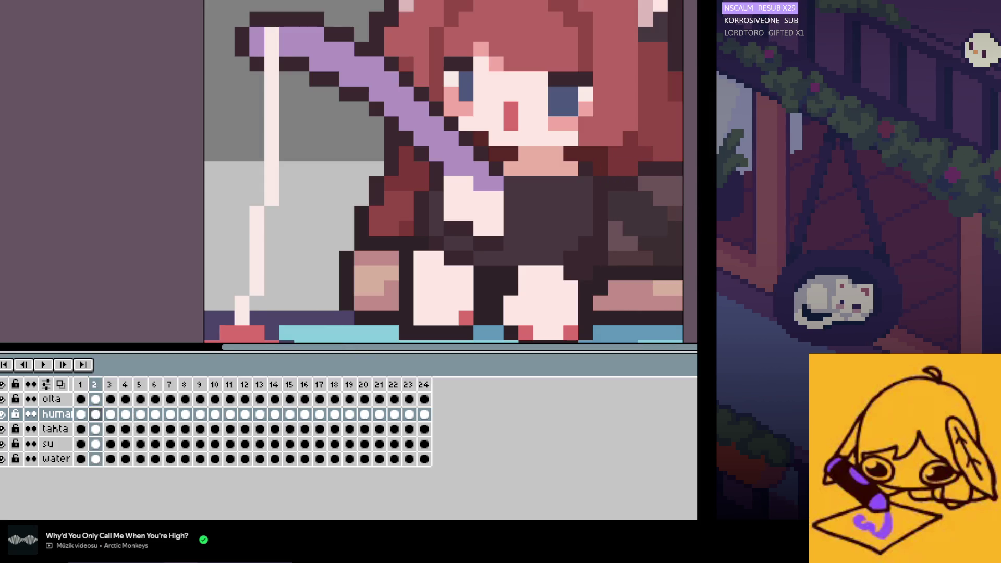
pyautogui.moveTo(670, 152)
pyautogui.mouseDown()
pyautogui.moveTo(630, 257)
pyautogui.moveTo(606, 282)
pyautogui.mouseUp()
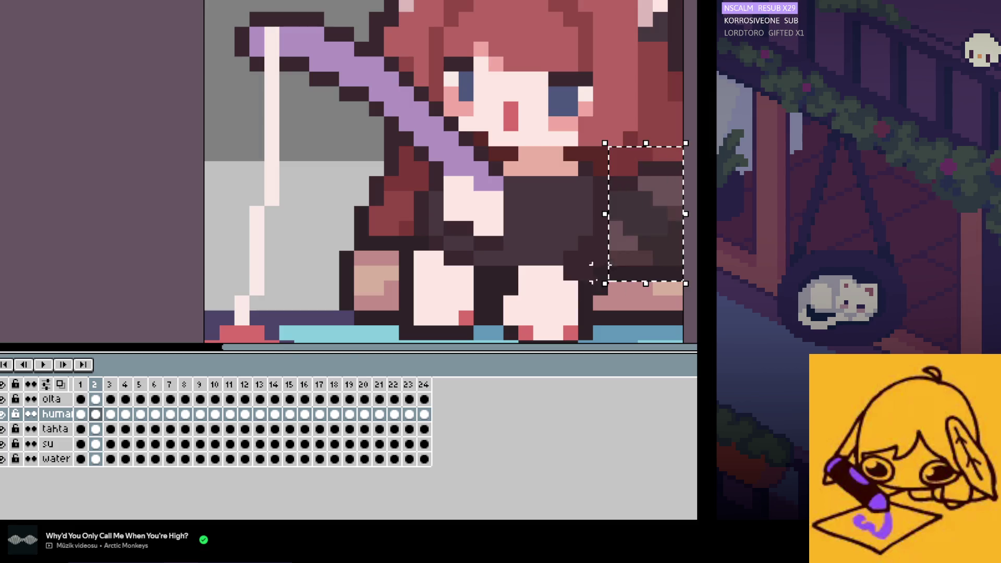
pyautogui.click(276, 415)
# Step: Step forward through frames 15, 16, 17, 18 and 19
pyautogui.click(290, 414)
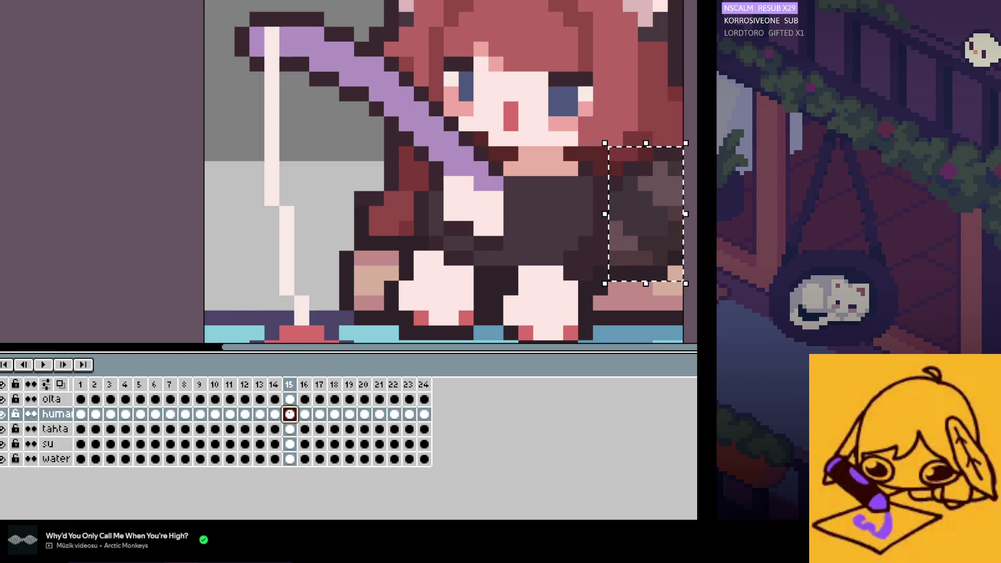
pyautogui.click(305, 414)
pyautogui.click(320, 414)
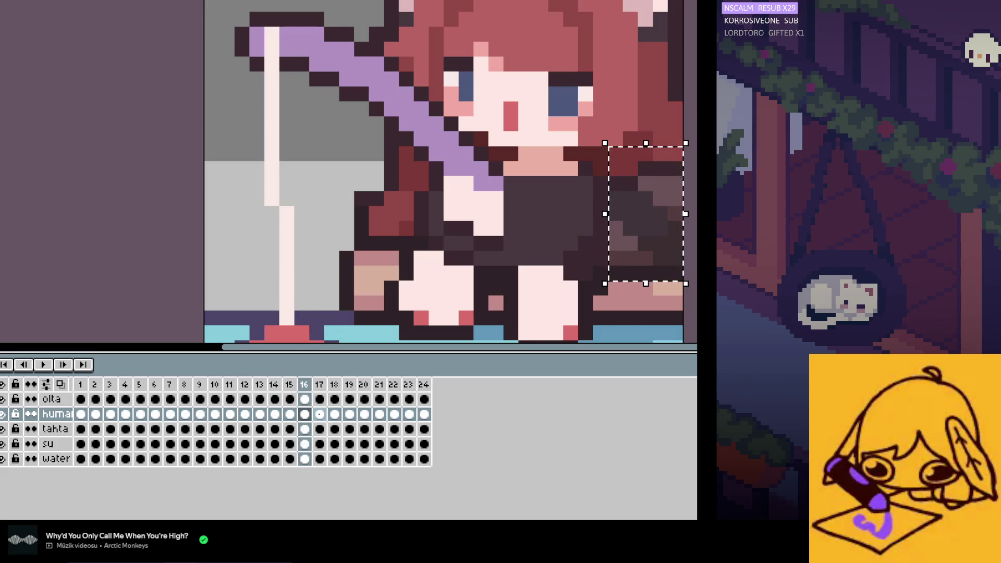
pyautogui.click(335, 415)
pyautogui.click(350, 414)
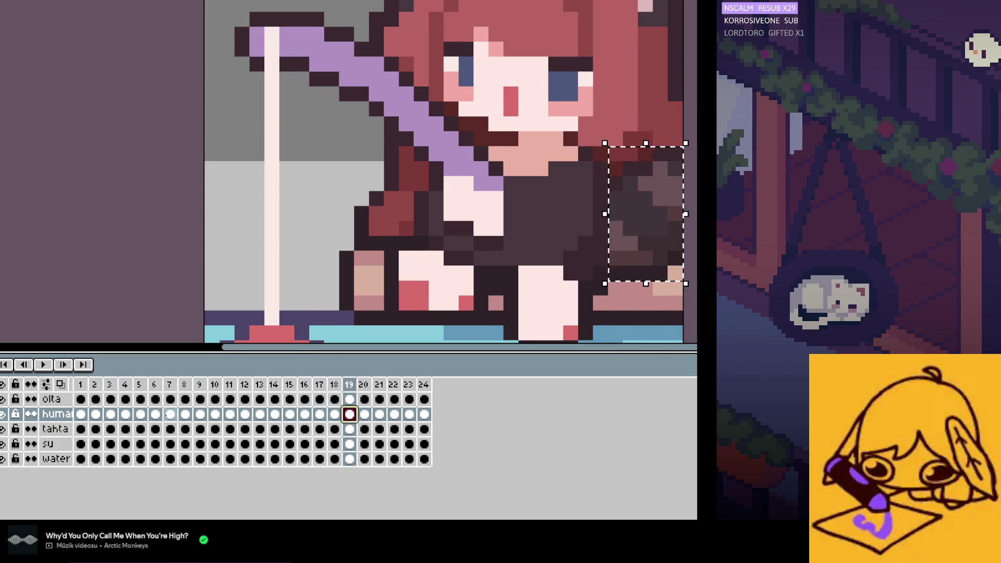
# Step: Select the right-side hair on frame 7, bring it to frame 19 on the huma layer, and preview
pyautogui.click(170, 414)
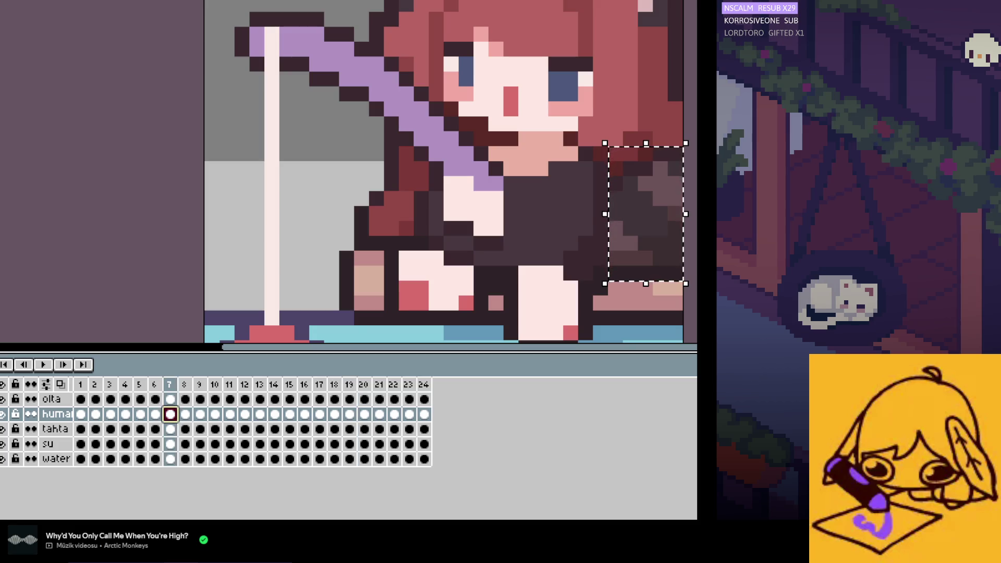
pyautogui.moveTo(686, 154); pyautogui.dragTo(615, 271)
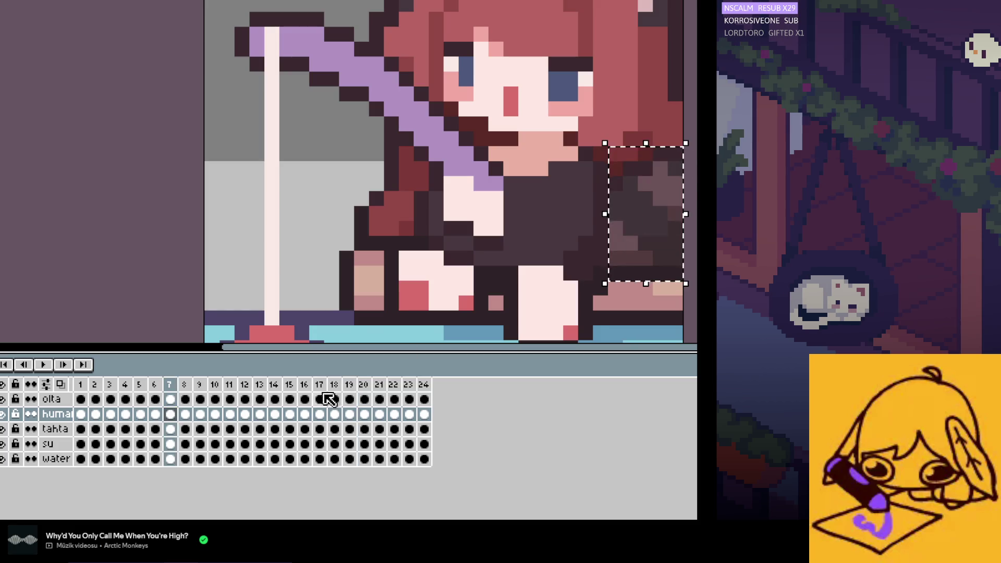
pyautogui.click(350, 414)
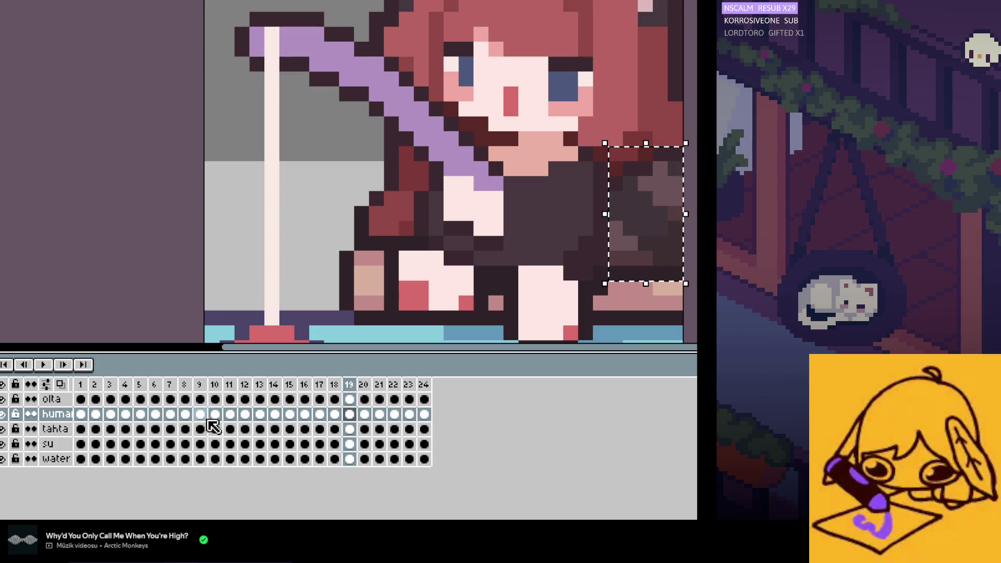
pyautogui.press('Return')
# Step: Play the bobbing animation and stop it
pyautogui.scroll(-5, 339, 282)
pyautogui.scroll(-1, 333, 297)
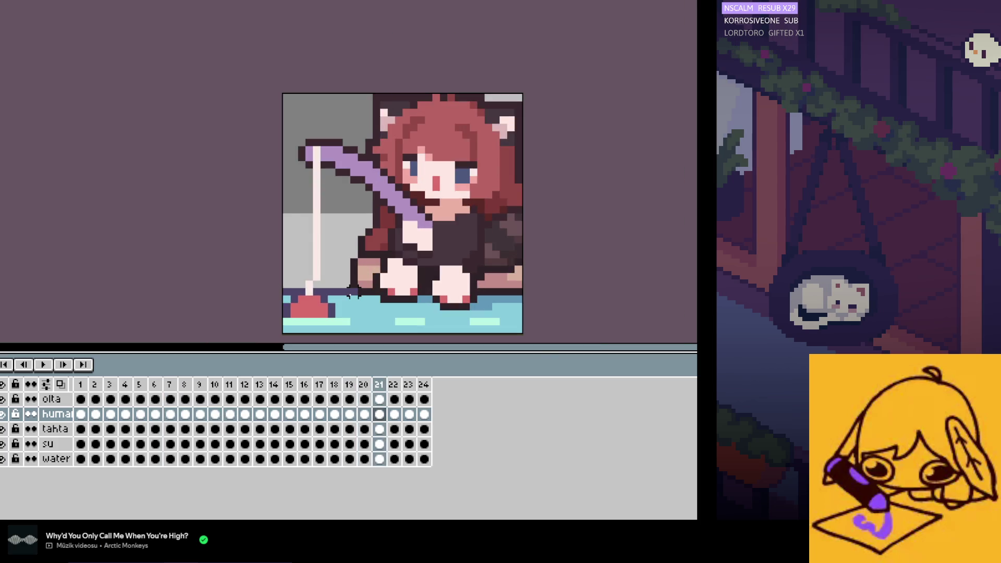
pyautogui.click(43, 364)
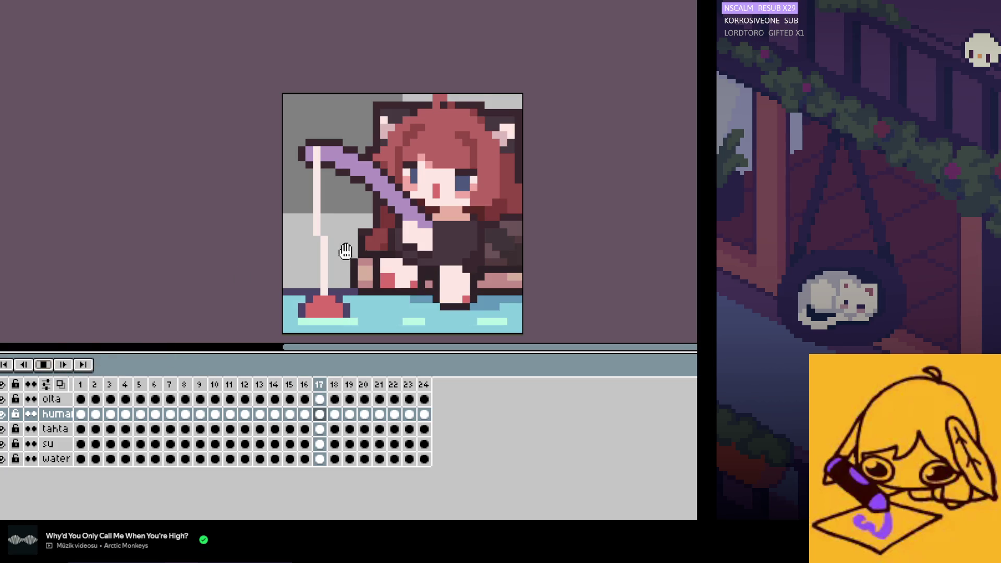
pyautogui.scroll(-1, 411, 281)
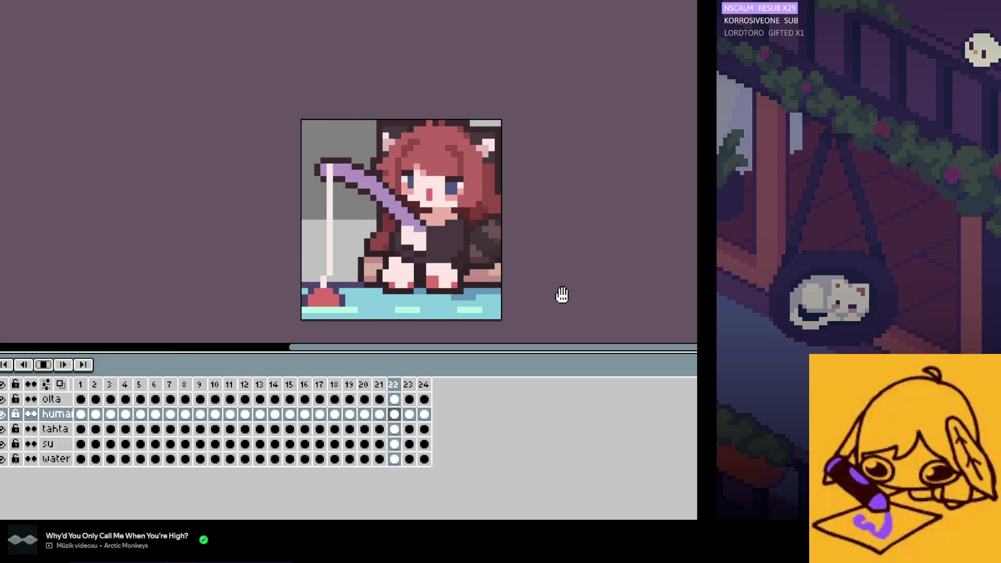
pyautogui.click(81, 414)
# Step: Step through the frames back to frame 17 and begin selecting the girl's back hair
pyautogui.click(99, 414)
pyautogui.press('Right')
pyautogui.press('Right')
pyautogui.press('Right')
pyautogui.press('Right')
pyautogui.press('Right')
pyautogui.press('Right')
pyautogui.press('Right')
pyautogui.press('Right')
pyautogui.press('Right')
pyautogui.press('Right')
pyautogui.press('Right')
pyautogui.press('Right')
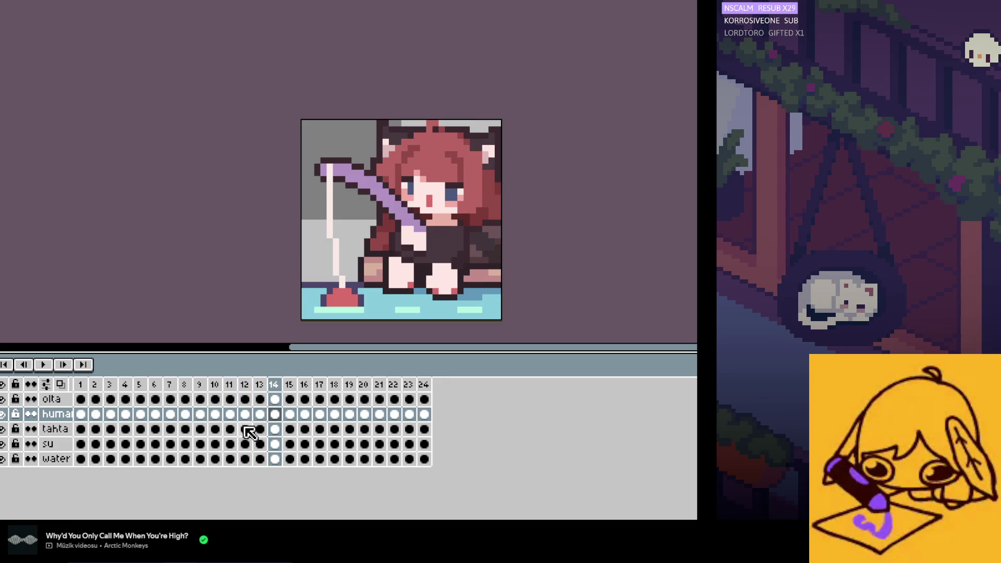
pyautogui.press('Right')
pyautogui.press('Right')
pyautogui.press('Right')
pyautogui.press('Right')
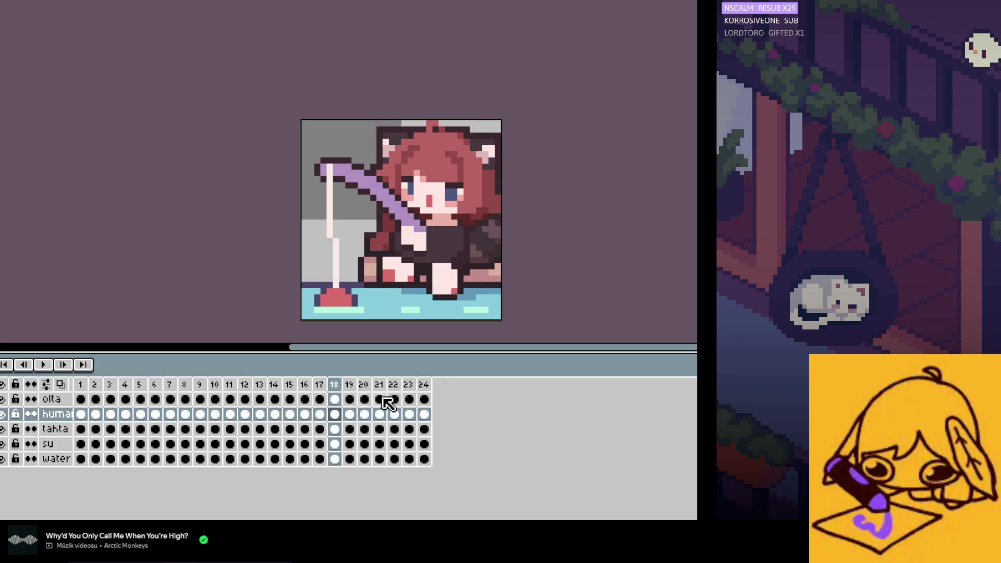
pyautogui.press('Left')
pyautogui.scroll(2, 493, 259)
pyautogui.moveTo(524, 159); pyautogui.dragTo(484, 209)
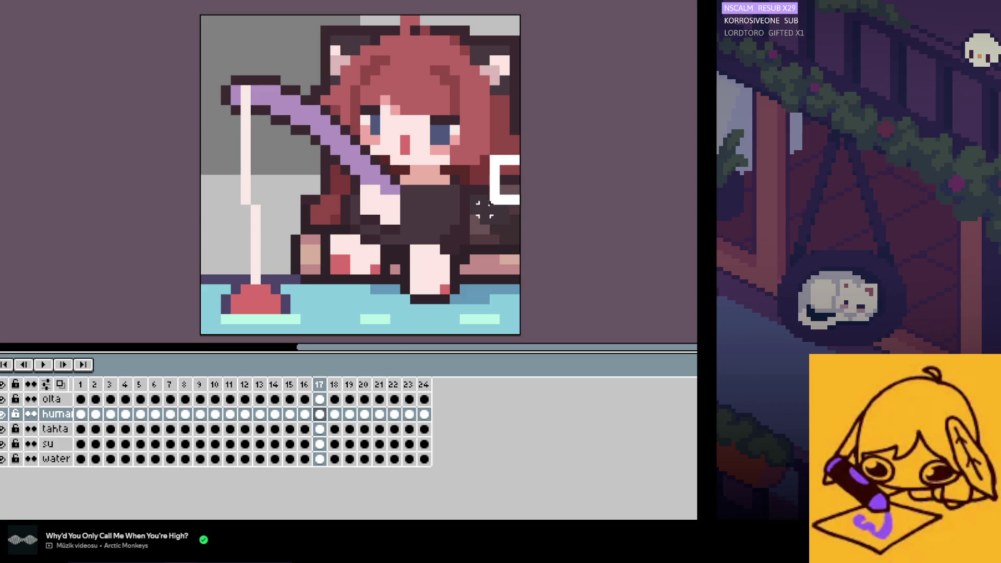
# Step: Finish the back-hair selection and step forward from frame 18 through the next frames
pyautogui.moveTo(472, 249); pyautogui.dragTo(471, 255)
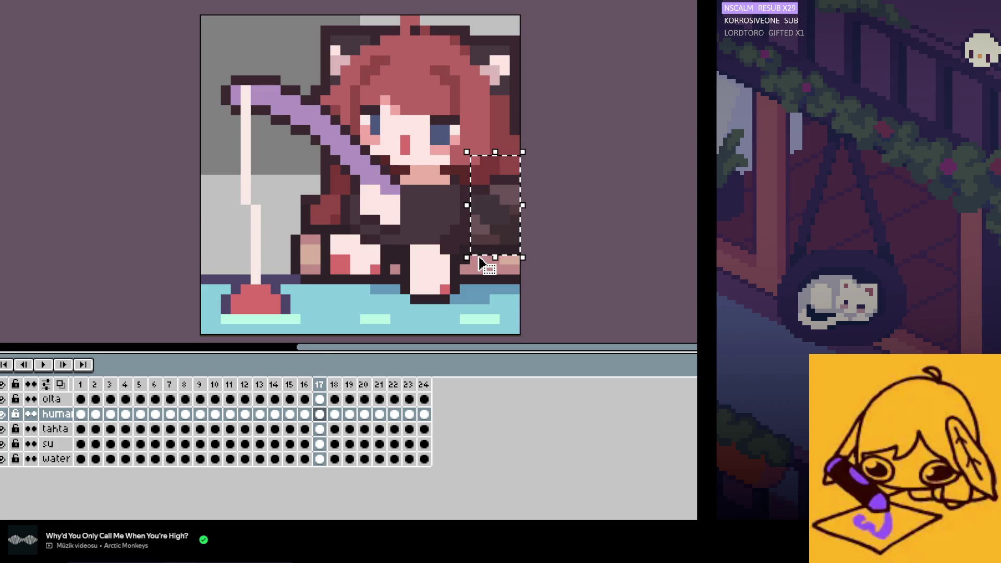
pyautogui.click(334, 414)
pyautogui.press('Right')
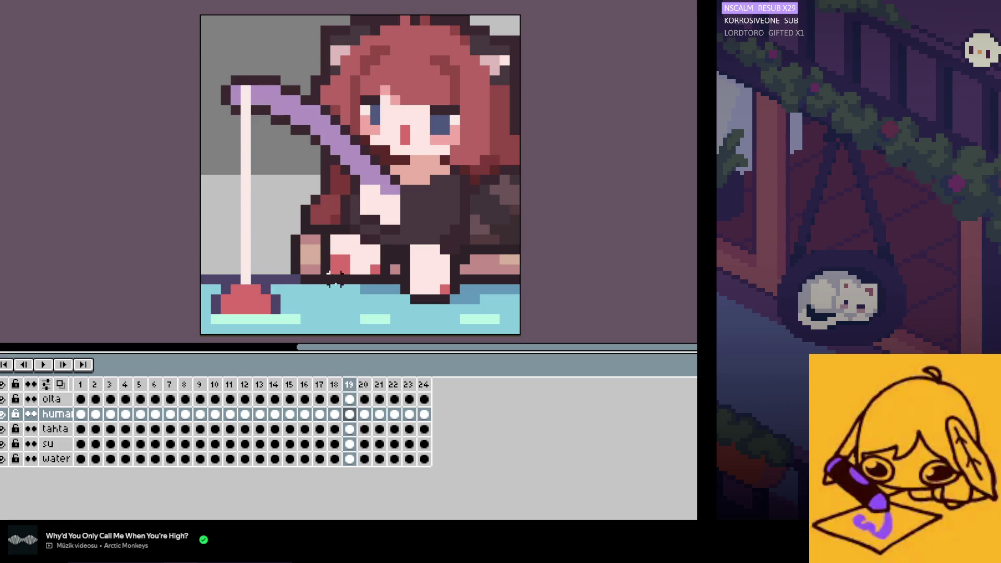
pyautogui.press('Right')
pyautogui.press('Right')
# Step: Replay the animation, stop it, and advance to frame 2
pyautogui.click(41, 367)
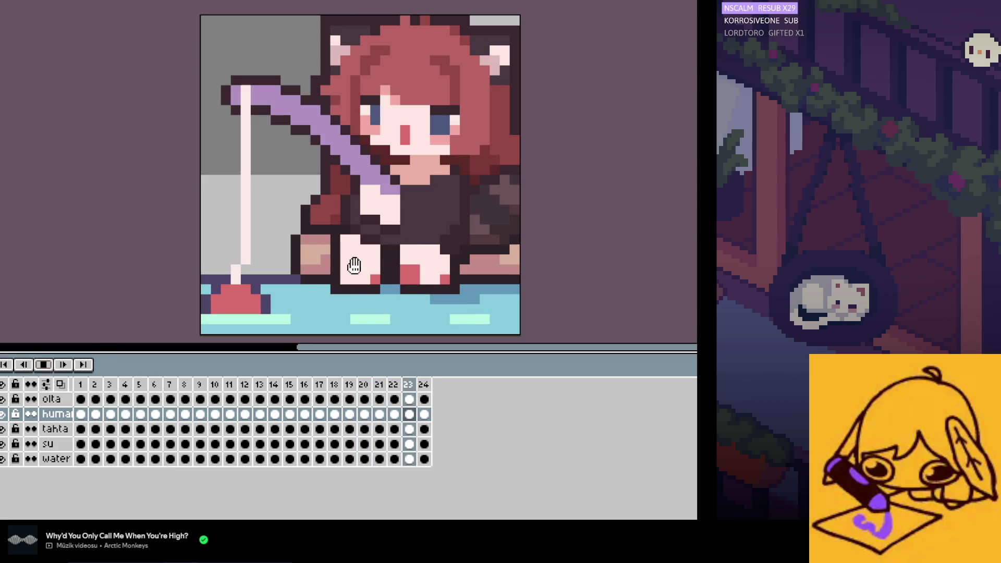
pyautogui.scroll(-2, 357, 264)
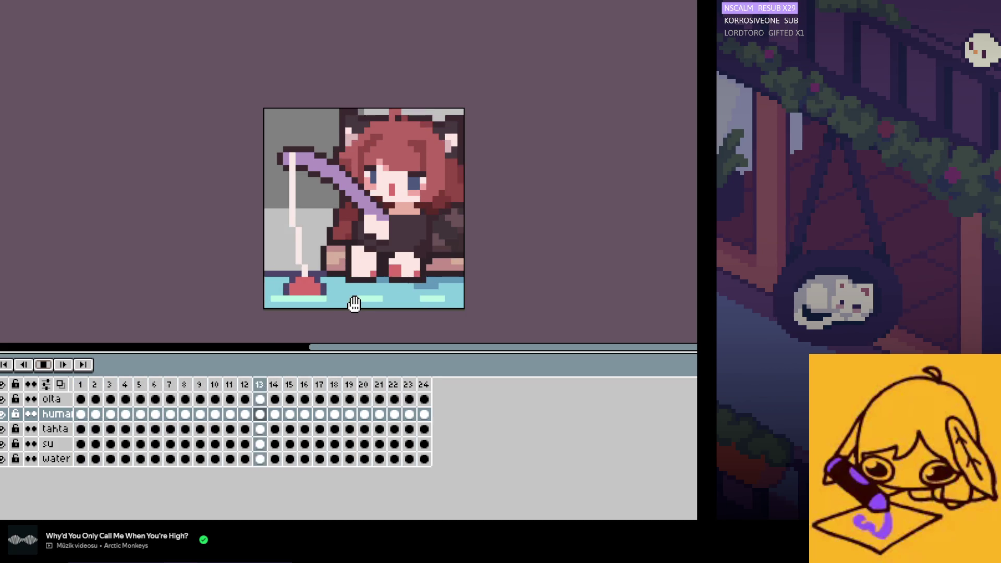
pyautogui.scroll(1, 358, 286)
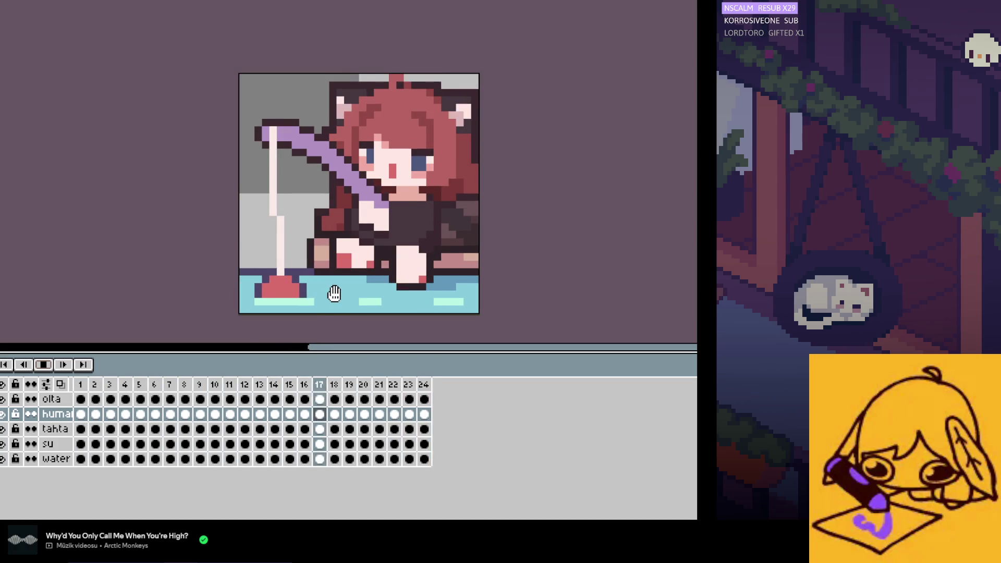
pyautogui.scroll(1, 344, 288)
pyautogui.click(43, 365)
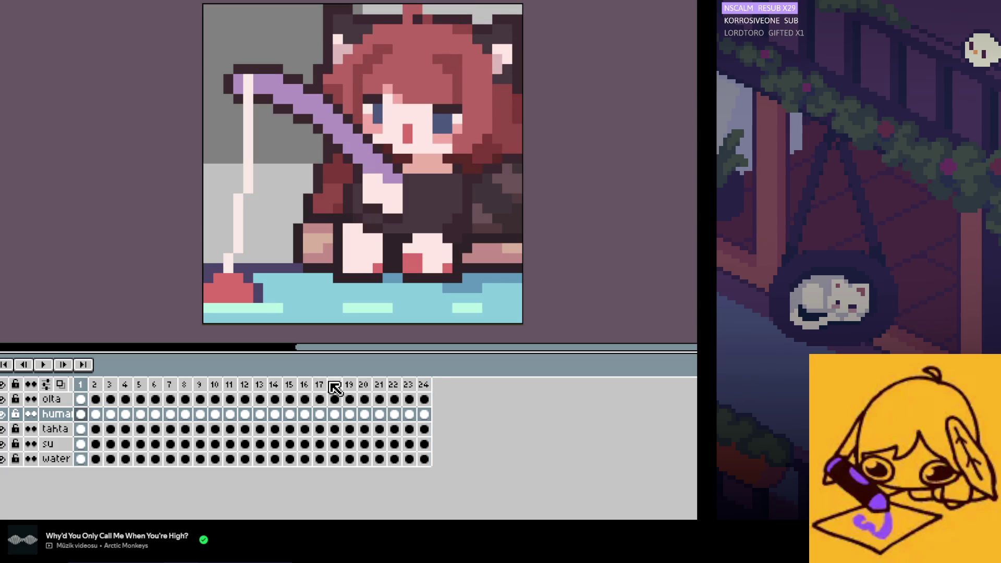
pyautogui.press('Right')
pyautogui.scroll(2, 527, 208)
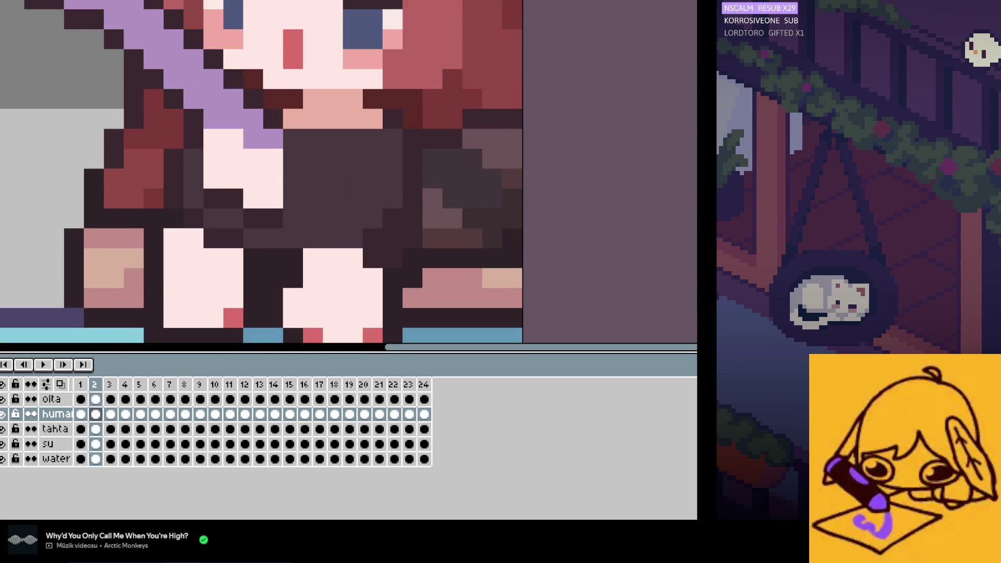
# Step: Flip between frames 24, 1 and 2 to compare the poses across the loop seam
pyautogui.press('Left')
pyautogui.press('Left')
pyautogui.scroll(-1, 610, 277)
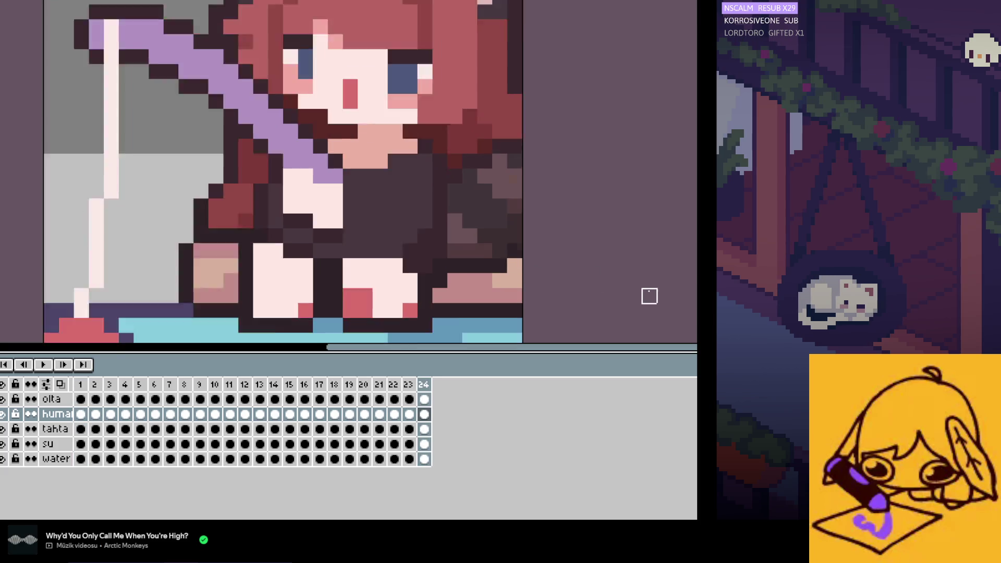
pyautogui.scroll(-1, 649, 296)
pyautogui.press('Right')
pyautogui.press('Left')
pyautogui.press('Right')
pyautogui.press('Right')
pyautogui.scroll(1, 606, 284)
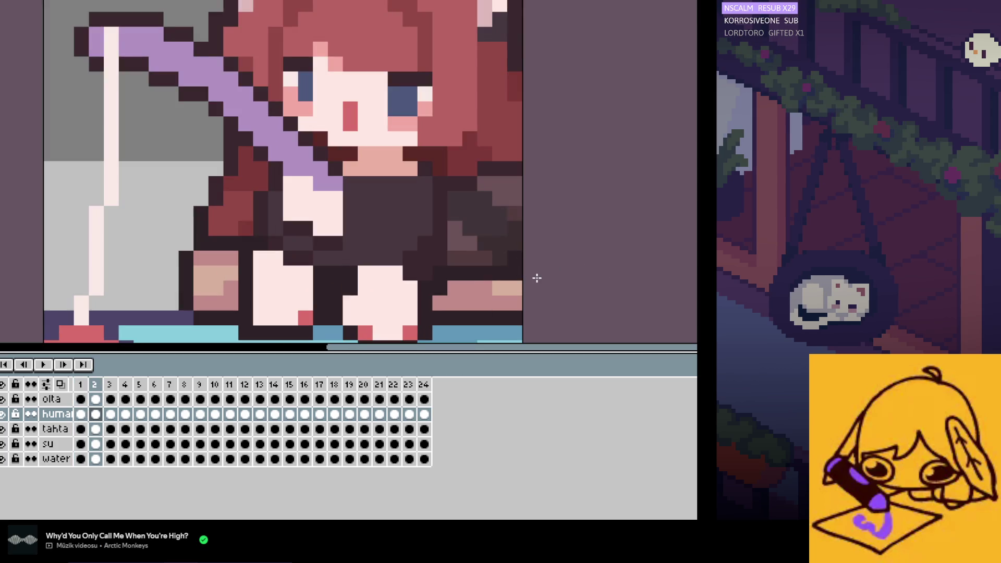
pyautogui.press('Left')
pyautogui.press('Left')
pyautogui.press('Right')
pyautogui.press('Right')
pyautogui.press('Left')
pyautogui.press('Left')
pyautogui.press('Right')
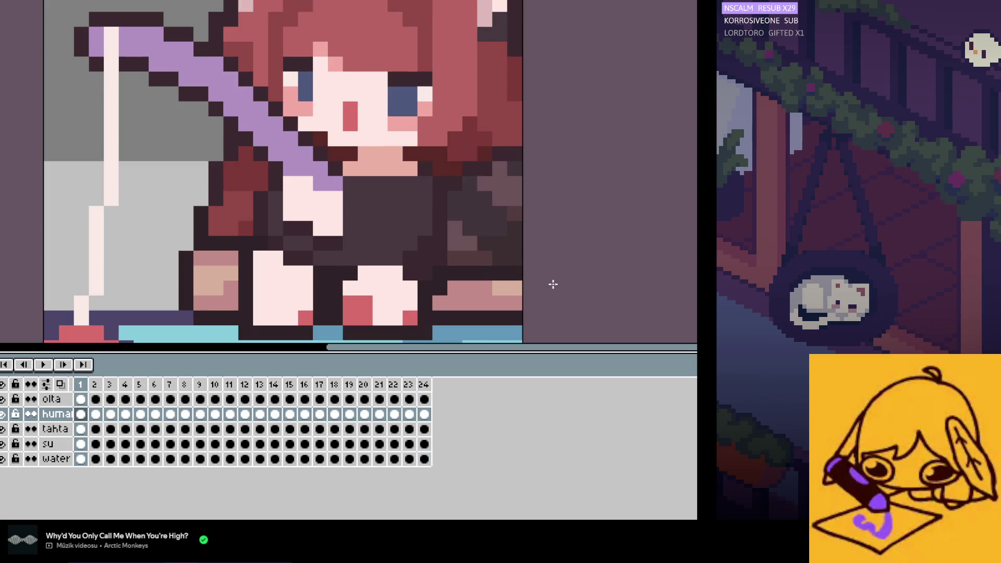
pyautogui.press('Right')
# Step: Step back and forth across frames 1 to 3 to compare the knee and back-hair positions
pyautogui.press('Right')
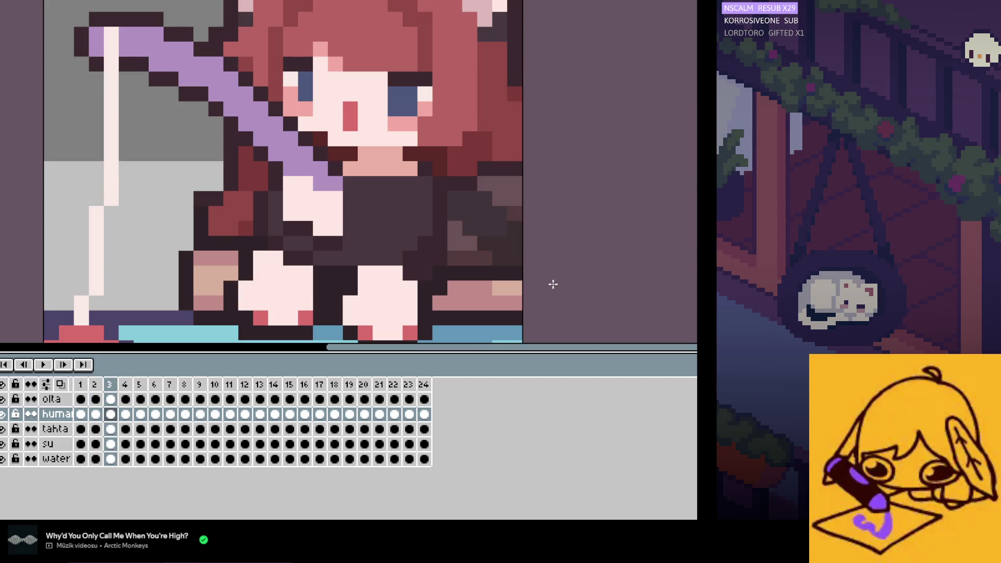
pyautogui.press('Left')
pyautogui.press('Right')
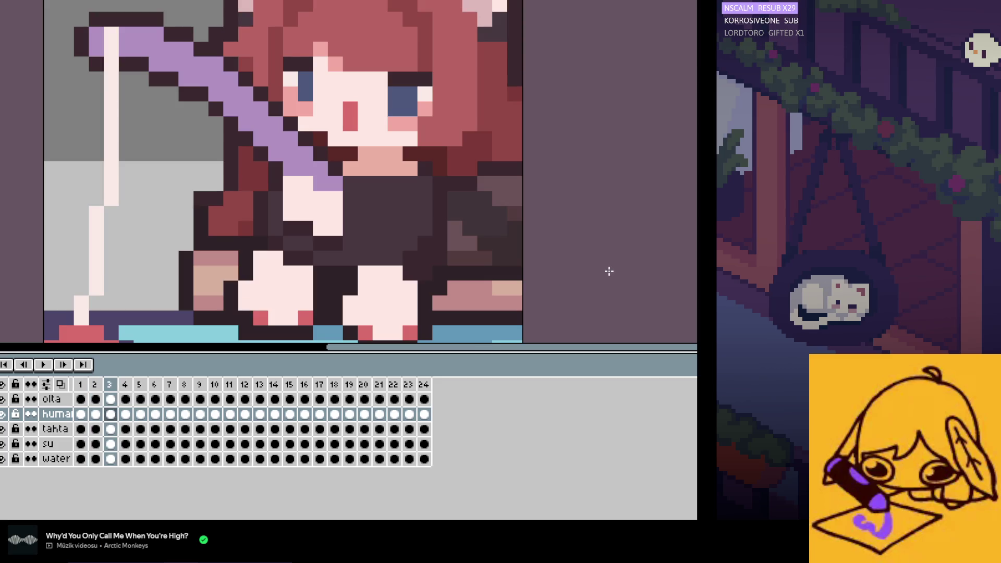
pyautogui.press('Left')
pyautogui.press('Left')
pyautogui.press('Right')
pyautogui.press('Left')
pyautogui.press('Left')
pyautogui.press('Right')
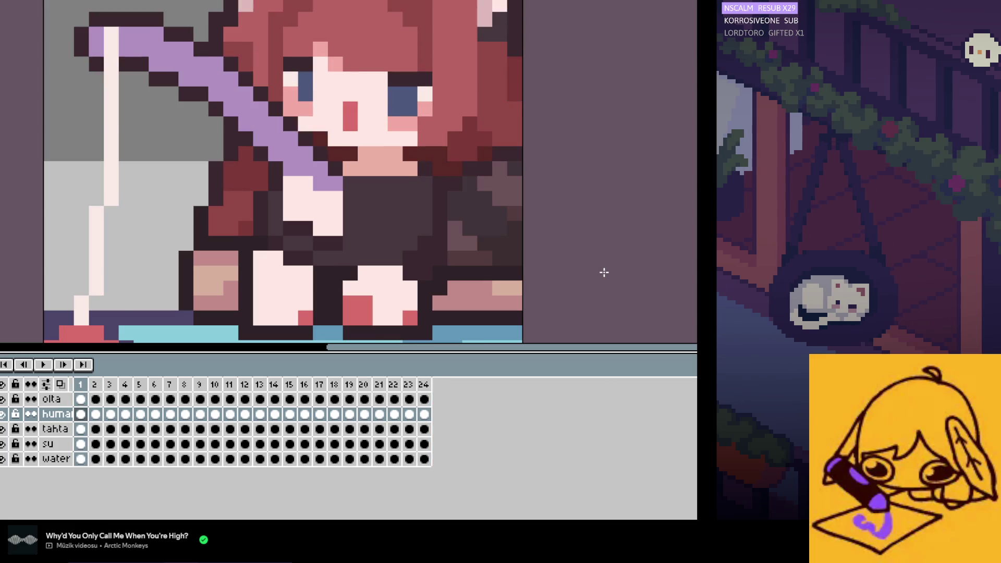
pyautogui.press('Right')
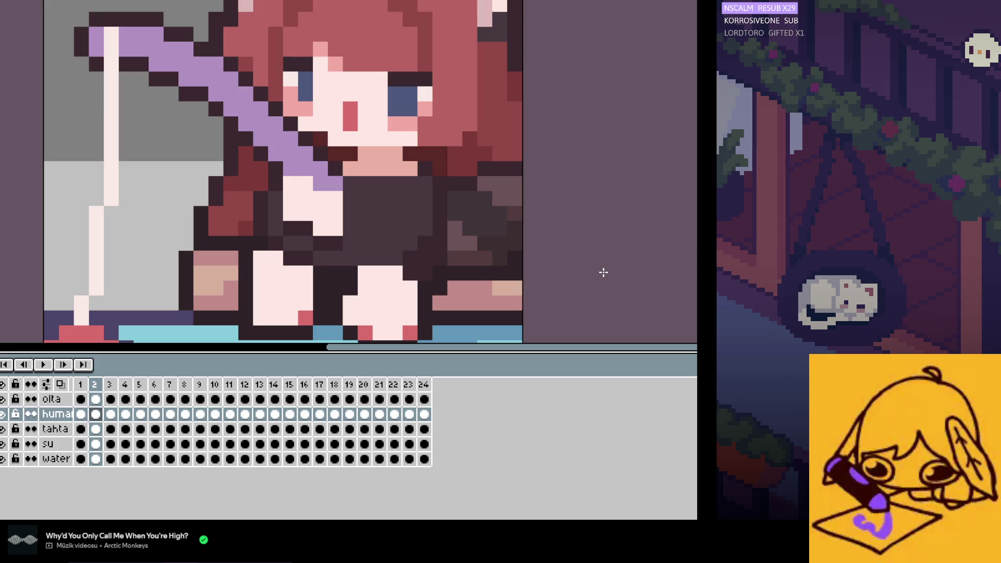
pyautogui.press('Right')
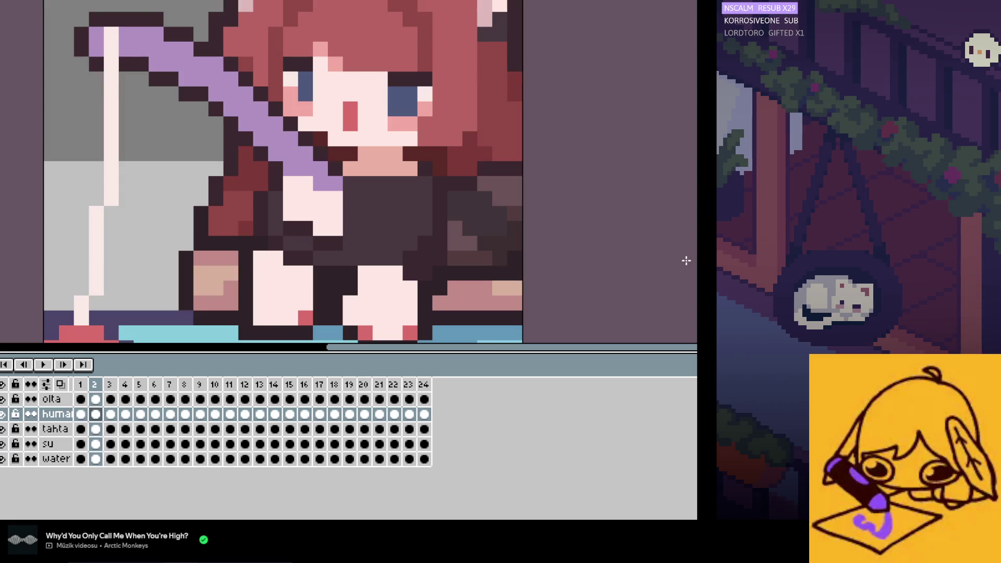
pyautogui.scroll(-2, 686, 262)
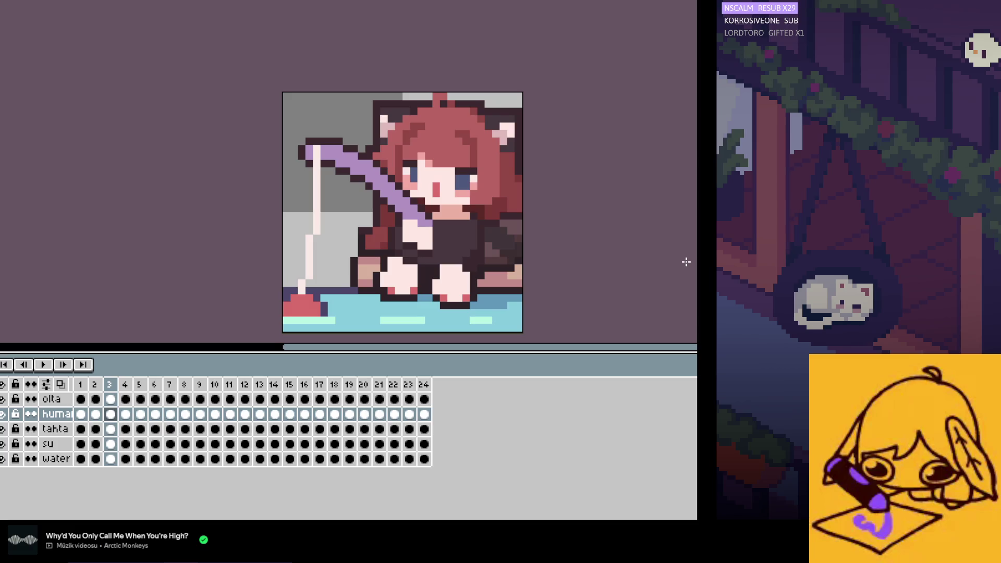
pyautogui.press('Left')
pyautogui.press('Left')
pyautogui.press('Right')
pyautogui.press('Right')
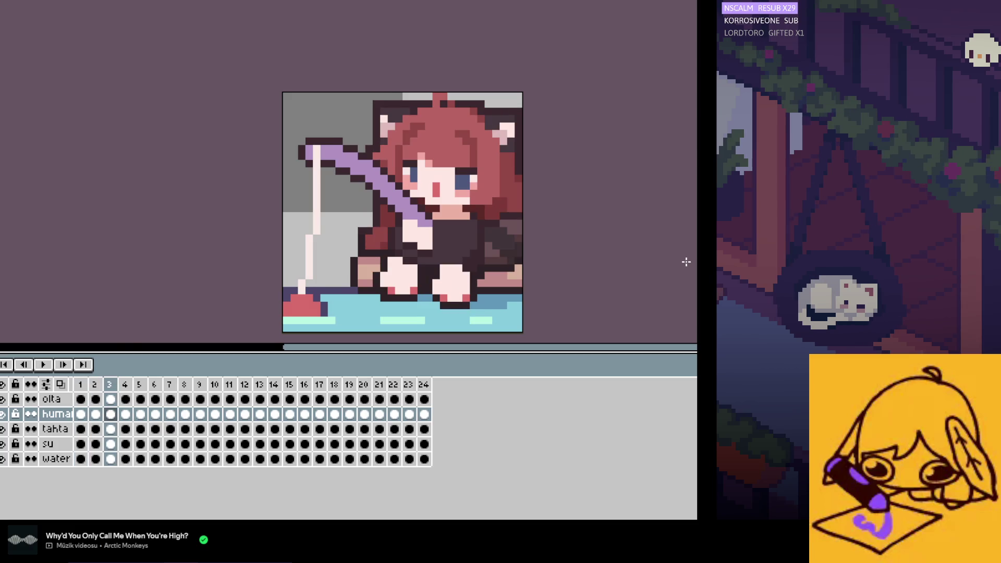
pyautogui.scroll(2, 589, 271)
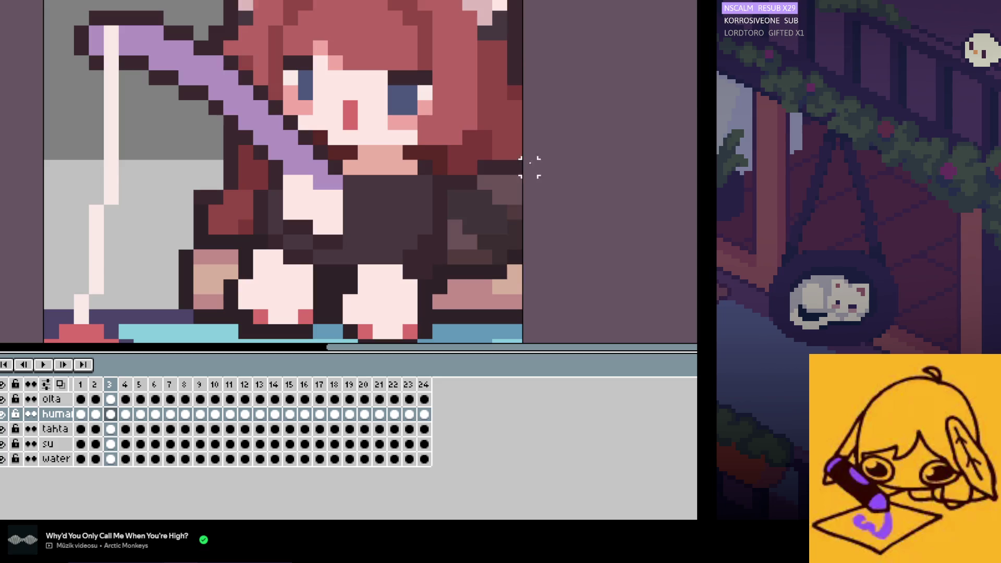
# Step: Select the girl's right-side back hair, then step through frames 4–7 on the human layer
pyautogui.moveTo(528, 145); pyautogui.dragTo(445, 282)
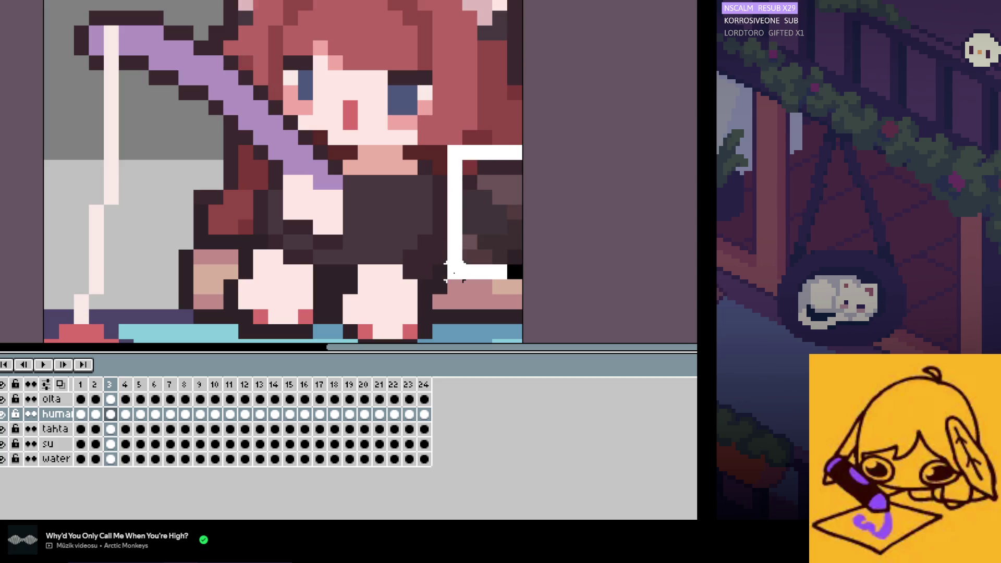
pyautogui.click(125, 414)
pyautogui.click(140, 414)
pyautogui.click(154, 413)
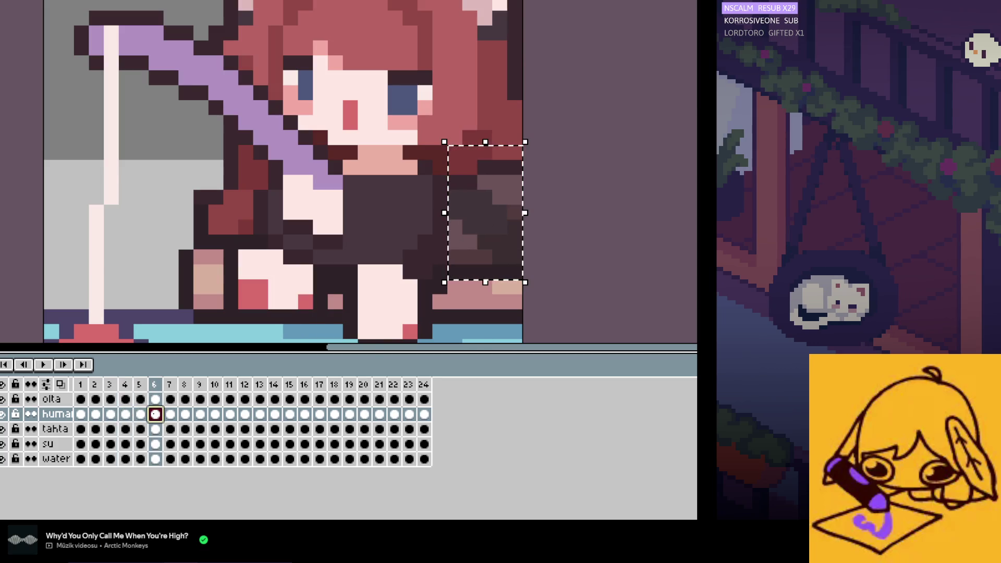
pyautogui.click(170, 414)
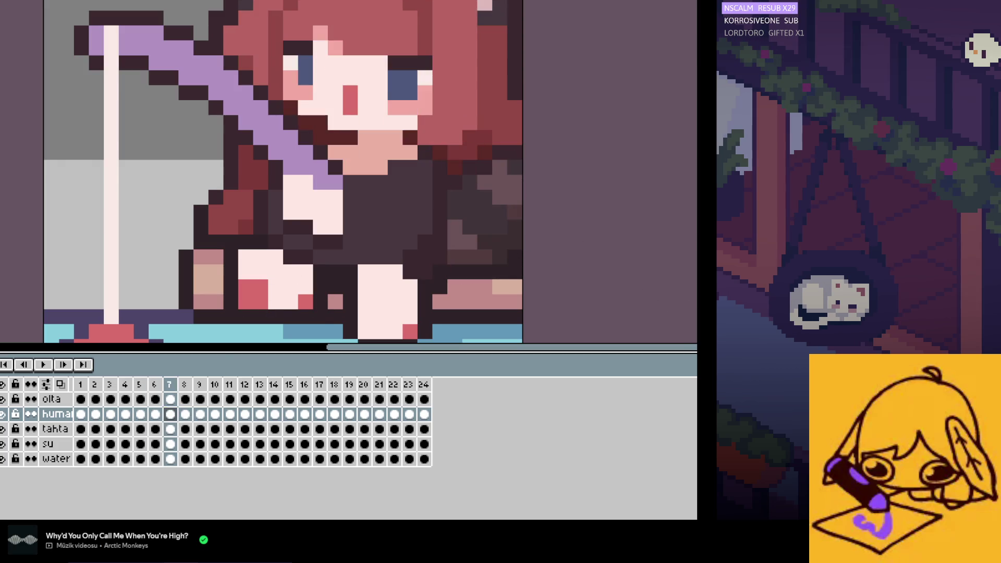
# Step: Step back and forward through the frames up to frame 18 to check the bob
pyautogui.press('Left')
pyautogui.press('Left')
pyautogui.press('Left')
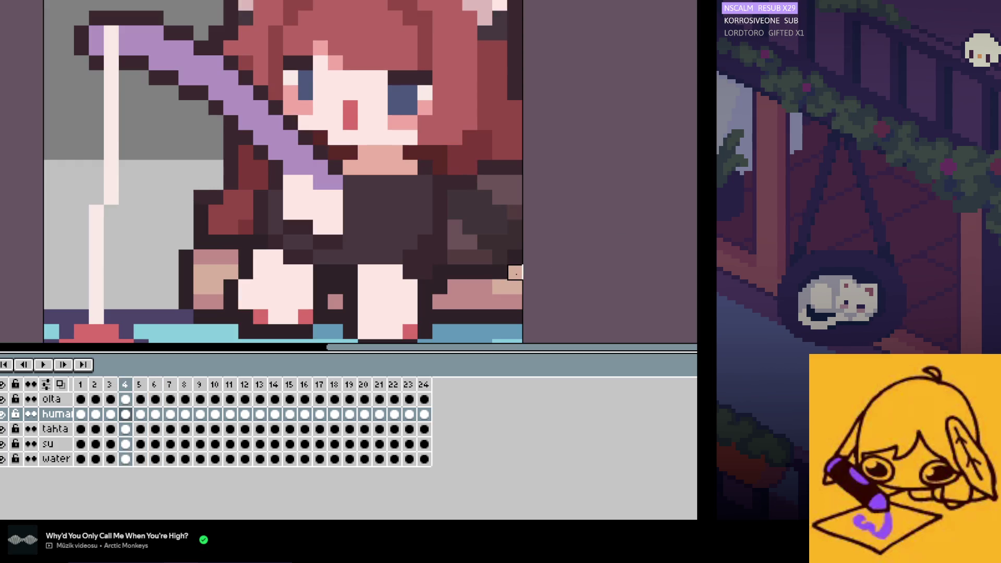
pyautogui.press('Left')
pyautogui.press('Left')
pyautogui.press('Left')
pyautogui.press('Right')
pyautogui.press('Right')
pyautogui.press('Right')
pyautogui.press('Right')
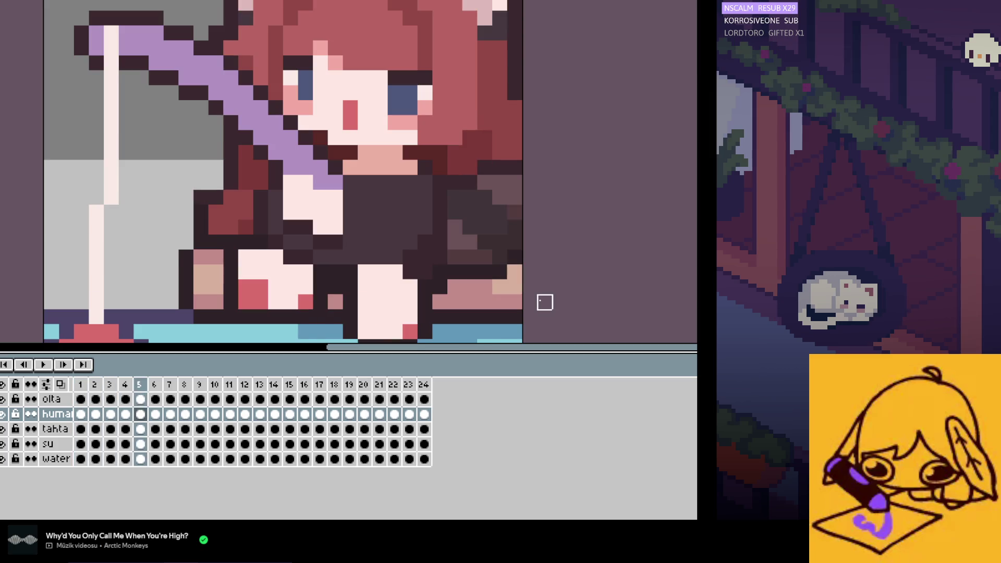
pyautogui.press('Right')
pyautogui.press('Right')
pyautogui.press('Right')
pyautogui.press('Right')
pyautogui.press('Right')
pyautogui.press('Right')
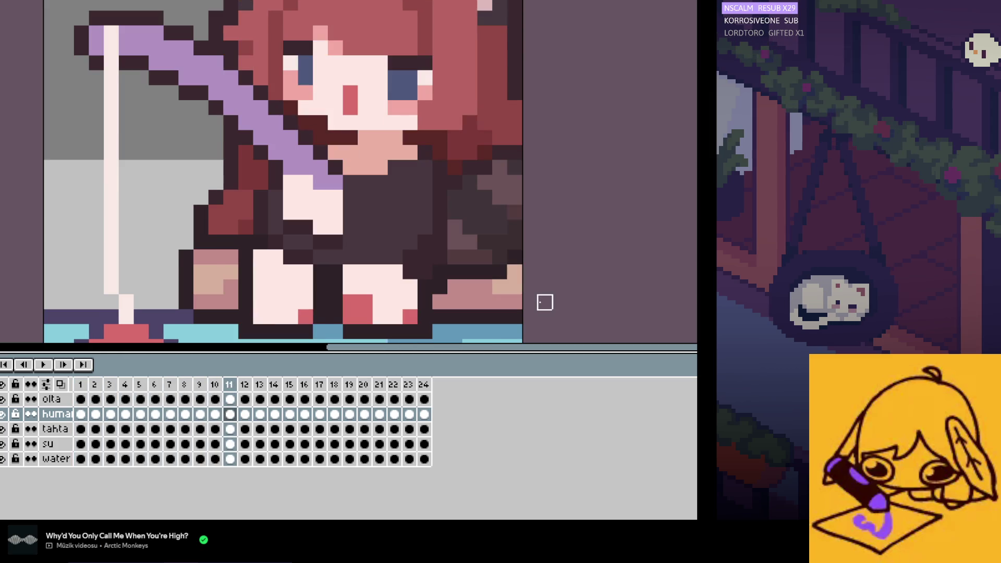
pyautogui.press('Right')
pyautogui.press('Right')
pyautogui.press('Right')
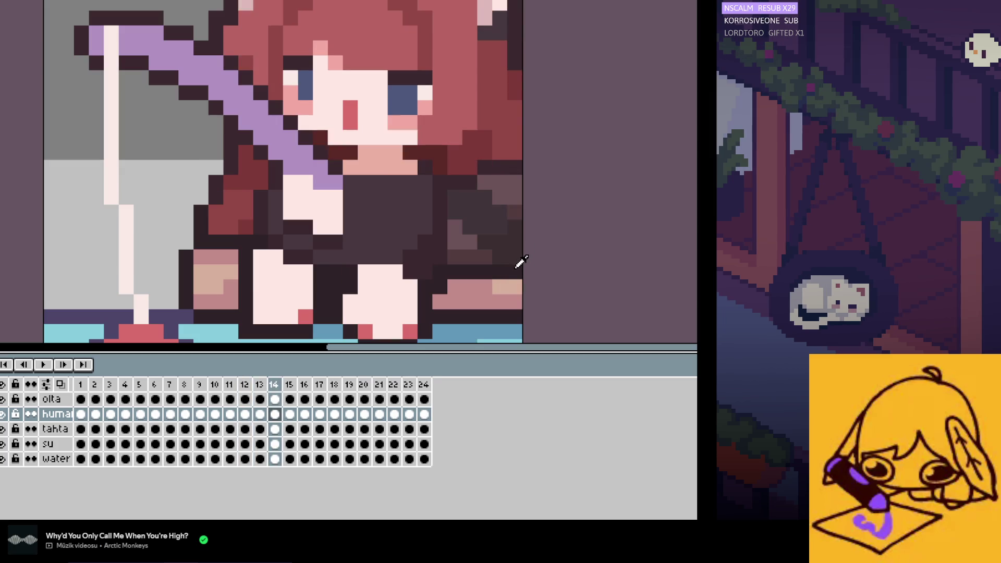
pyautogui.press('Right')
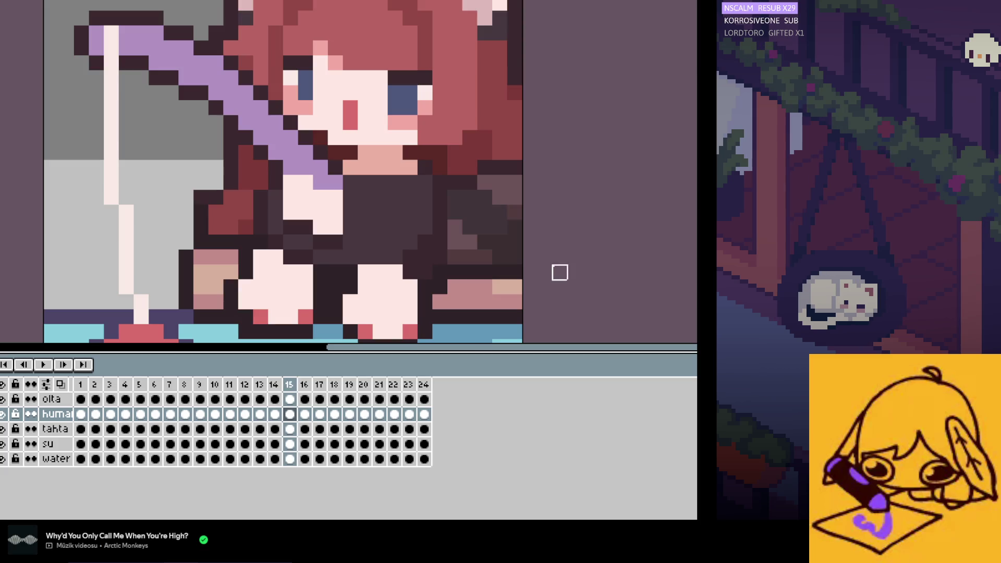
pyautogui.press('Right')
pyautogui.press('Right')
pyautogui.press('Right')
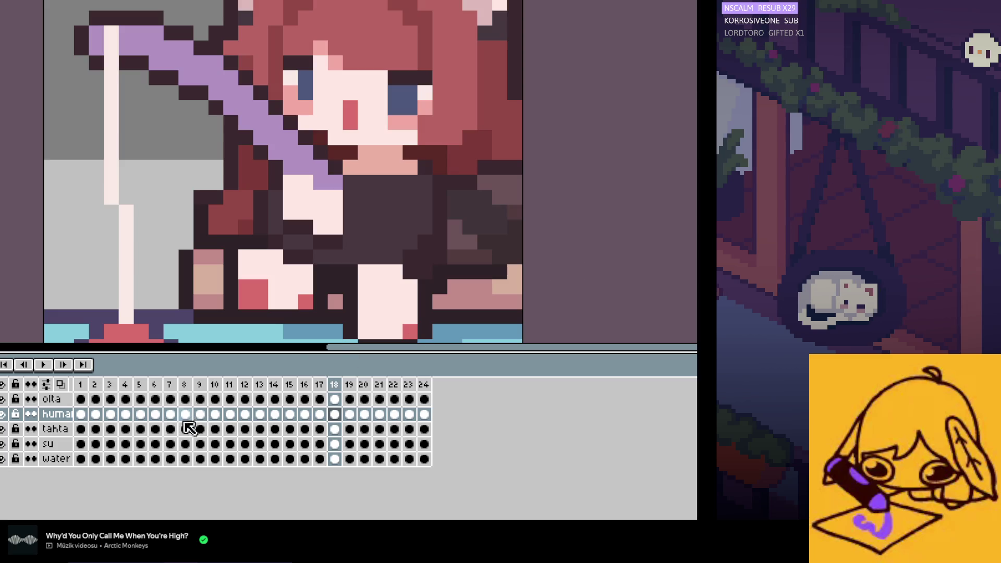
# Step: Compare the human layer's pose on frames 6–7, then frames 14 through 21
pyautogui.click(153, 417)
pyautogui.click(140, 416)
pyautogui.click(159, 417)
pyautogui.click(171, 415)
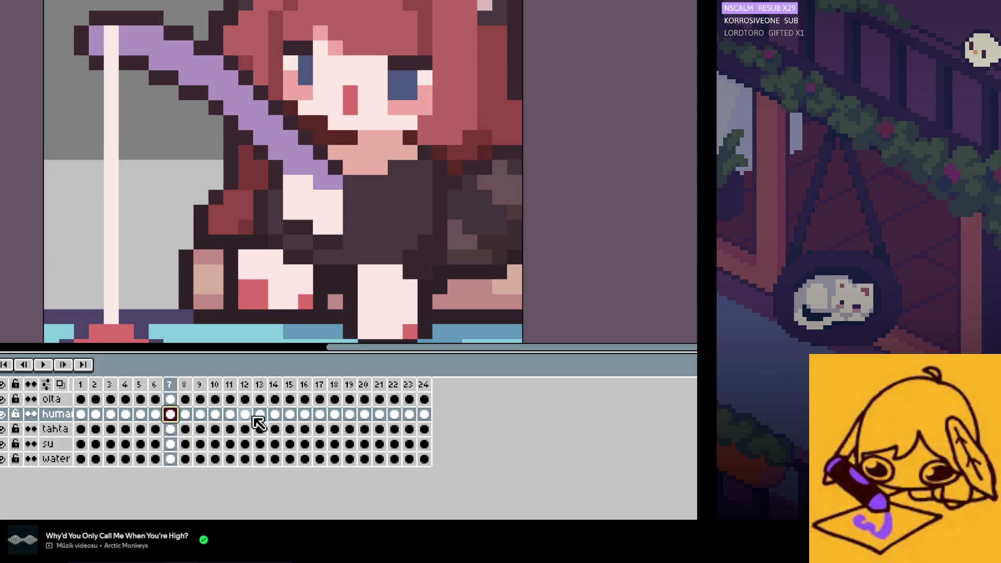
pyautogui.click(305, 416)
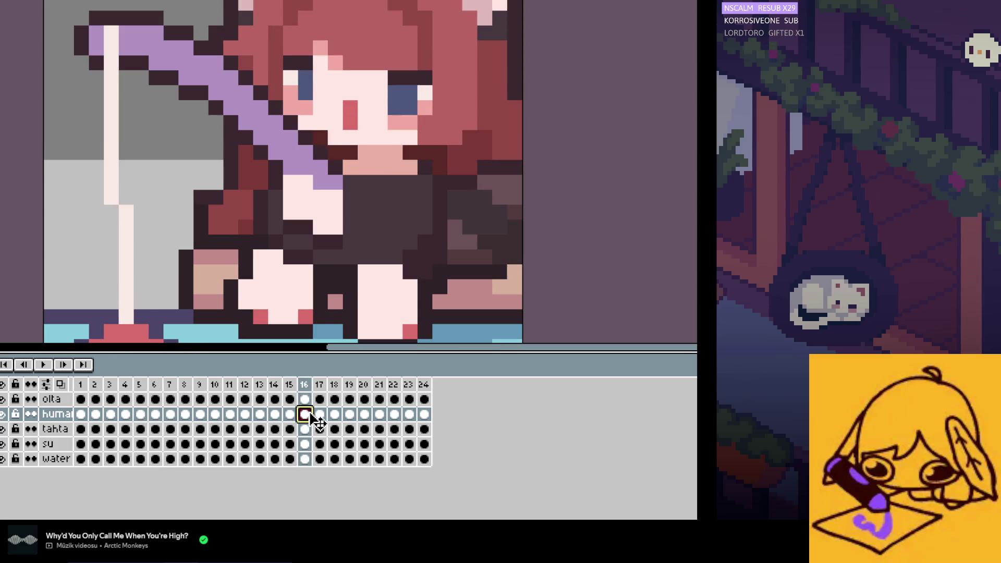
pyautogui.press('Left')
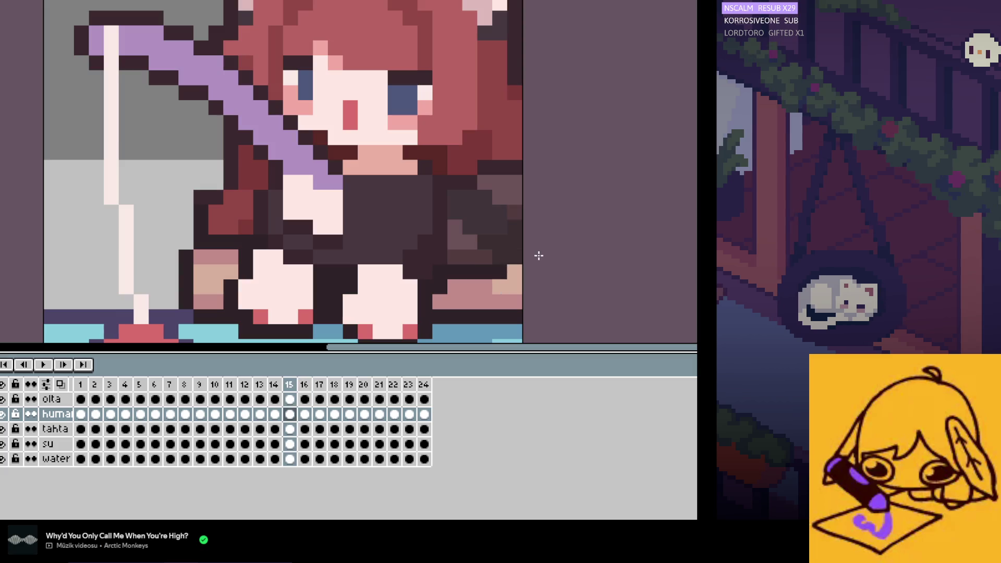
pyautogui.press('Left')
pyautogui.press('Right')
pyautogui.press('Right')
pyautogui.press('Right')
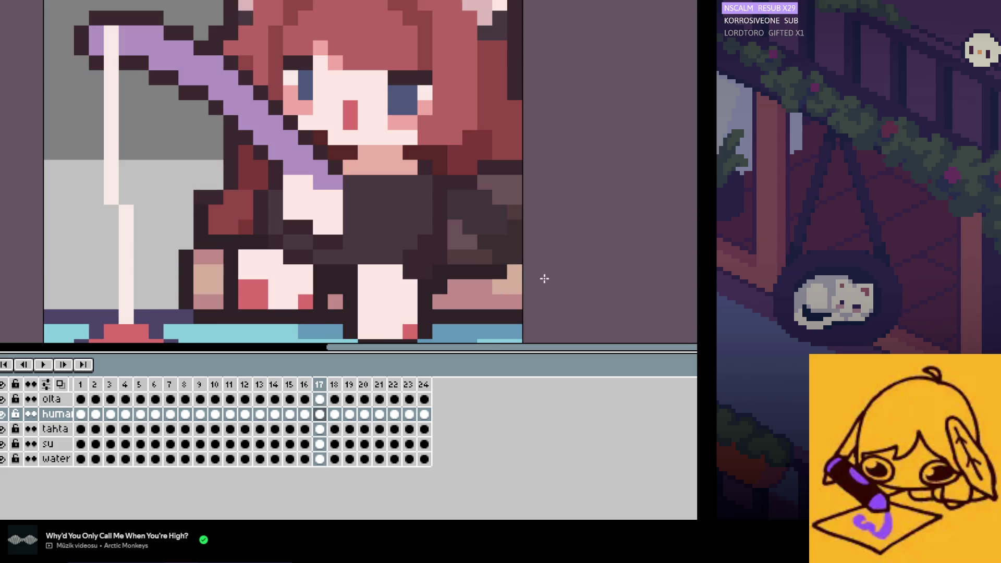
pyautogui.press('Right')
pyautogui.press('Right')
pyautogui.press('Right')
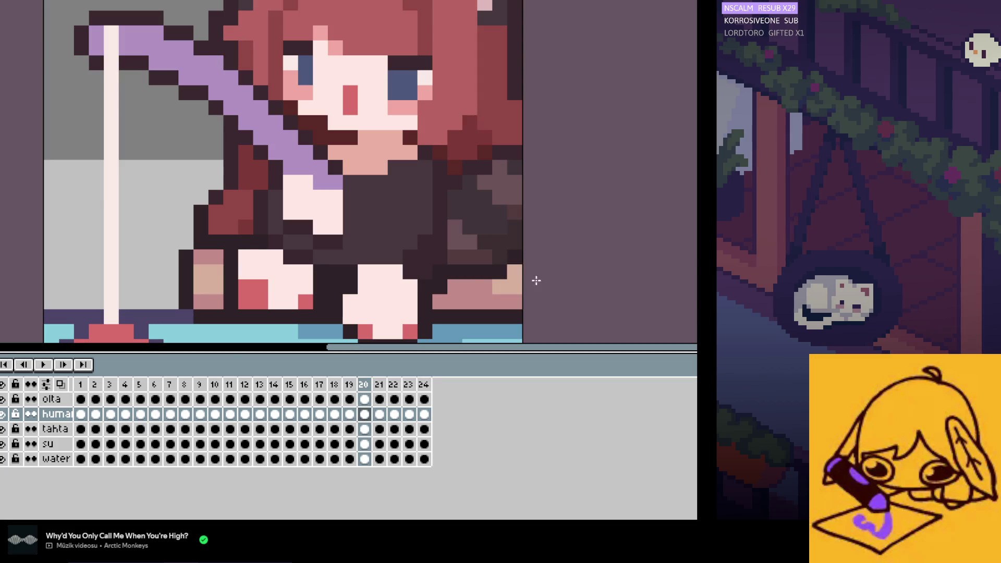
pyautogui.press('Right')
# Step: Play the 24-frame fishing animation to preview the motion
pyautogui.click(43, 365)
pyautogui.scroll(-1, 598, 284)
pyautogui.scroll(-1, 606, 292)
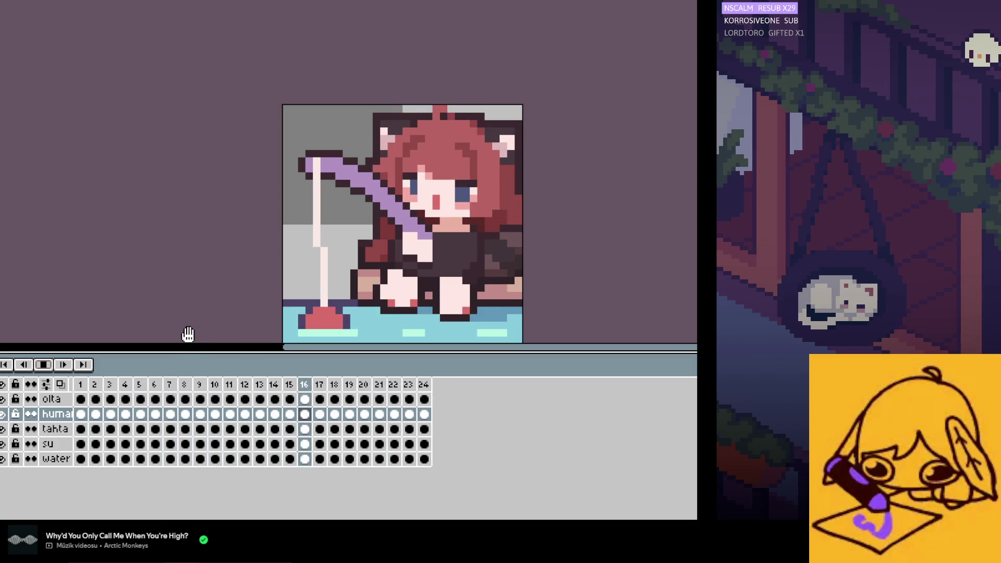
# Step: Stop playback and step forward to frame 3
pyautogui.click(45, 368)
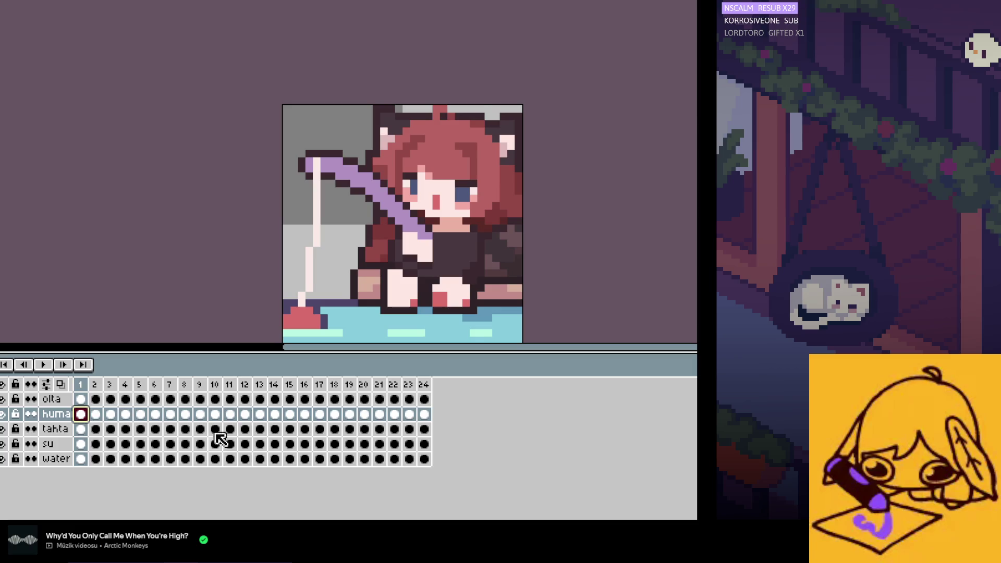
pyautogui.scroll(1, 462, 240)
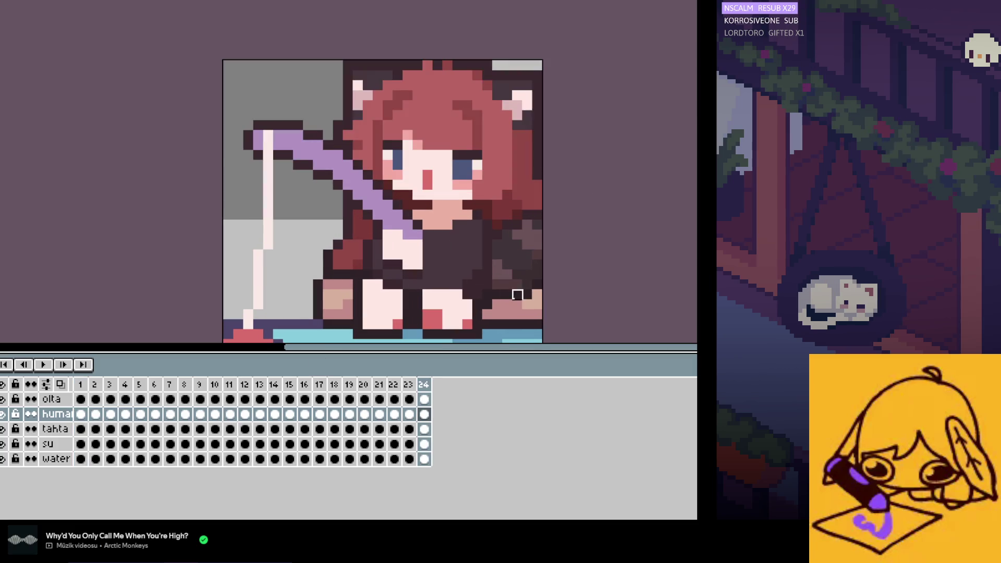
pyautogui.press('Right')
pyautogui.press('Right')
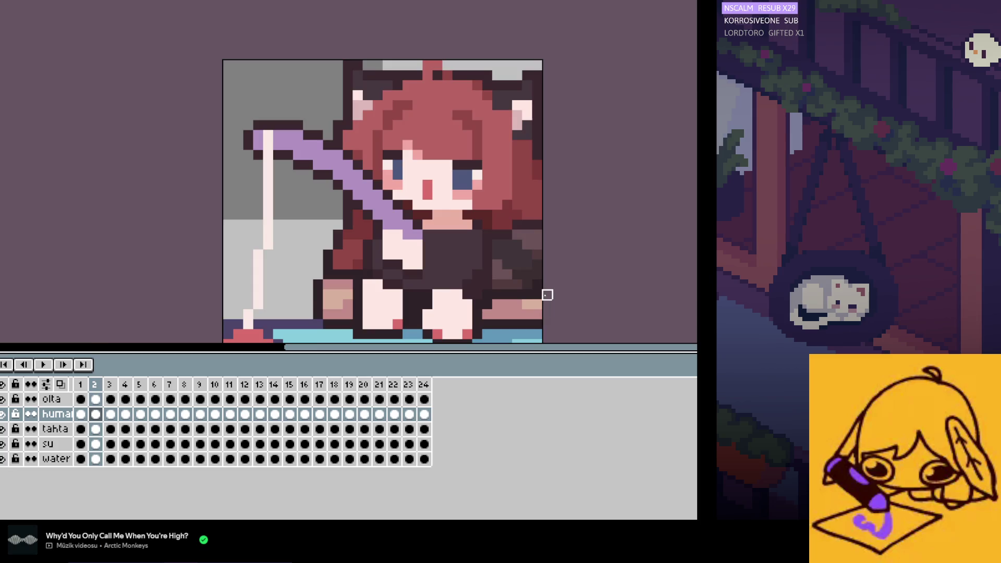
pyautogui.scroll(2, 547, 295)
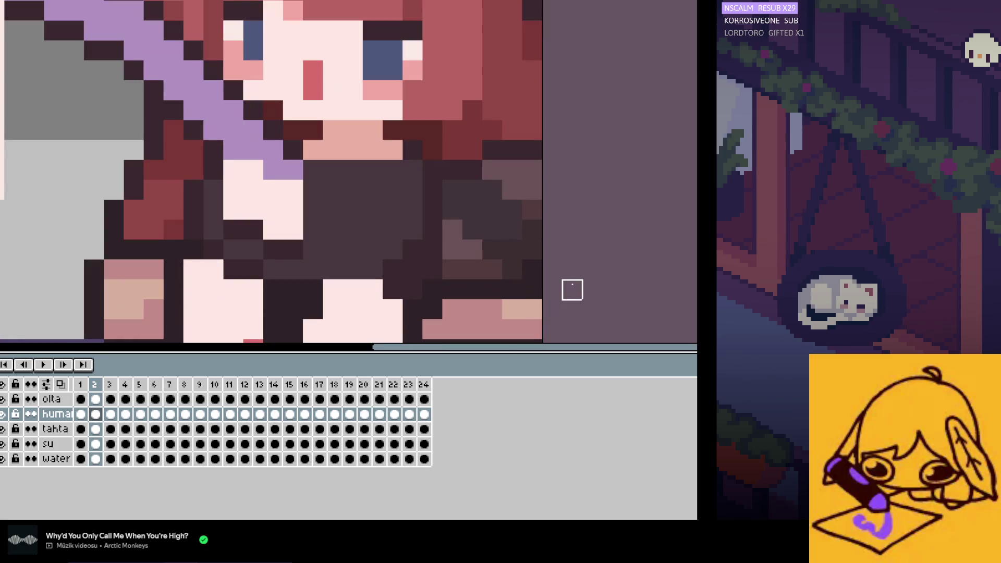
pyautogui.press('Right')
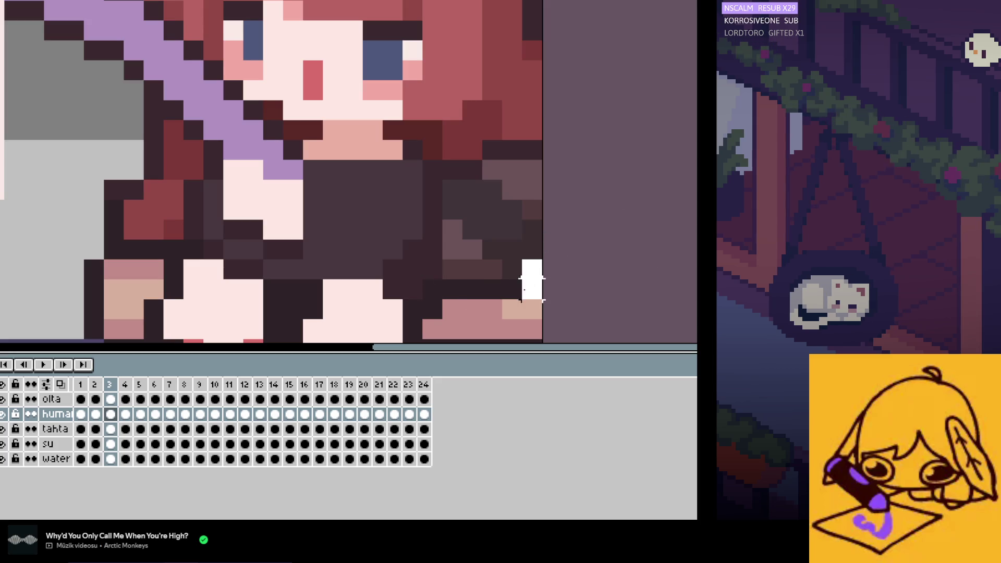
# Step: Step through frames 4 to 8 on the human layer, then return to frame 1
pyautogui.click(125, 414)
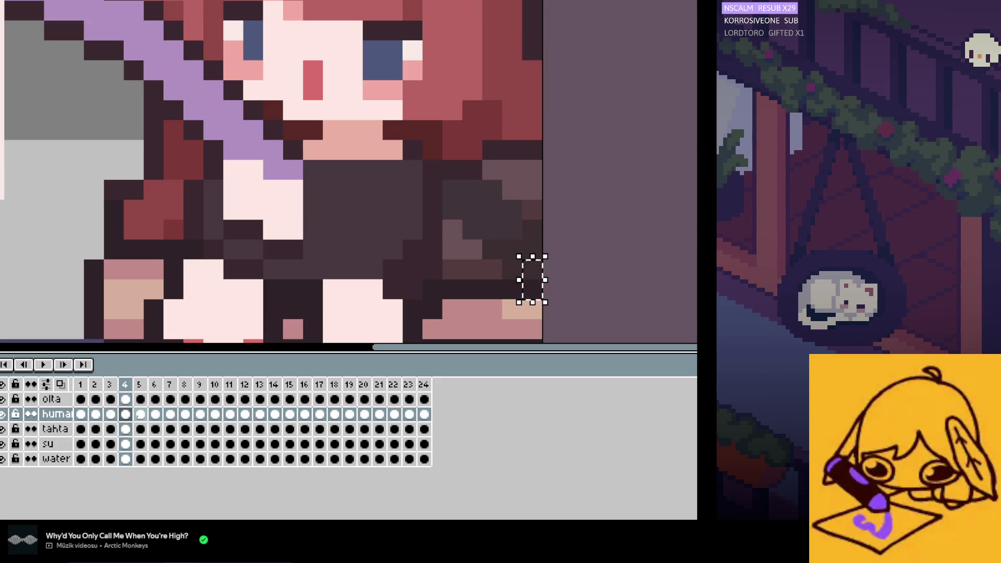
pyautogui.click(140, 415)
pyautogui.click(155, 414)
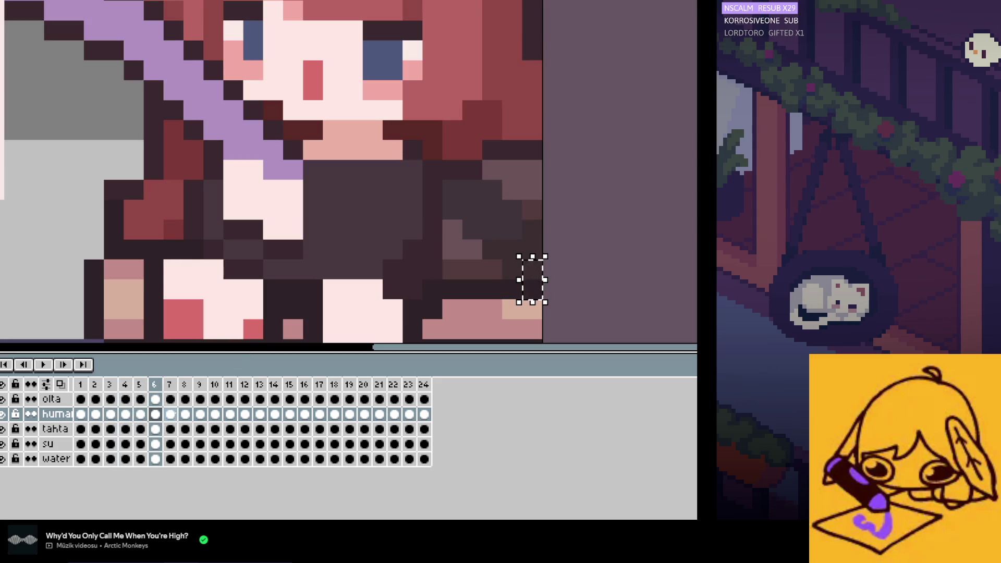
pyautogui.click(170, 414)
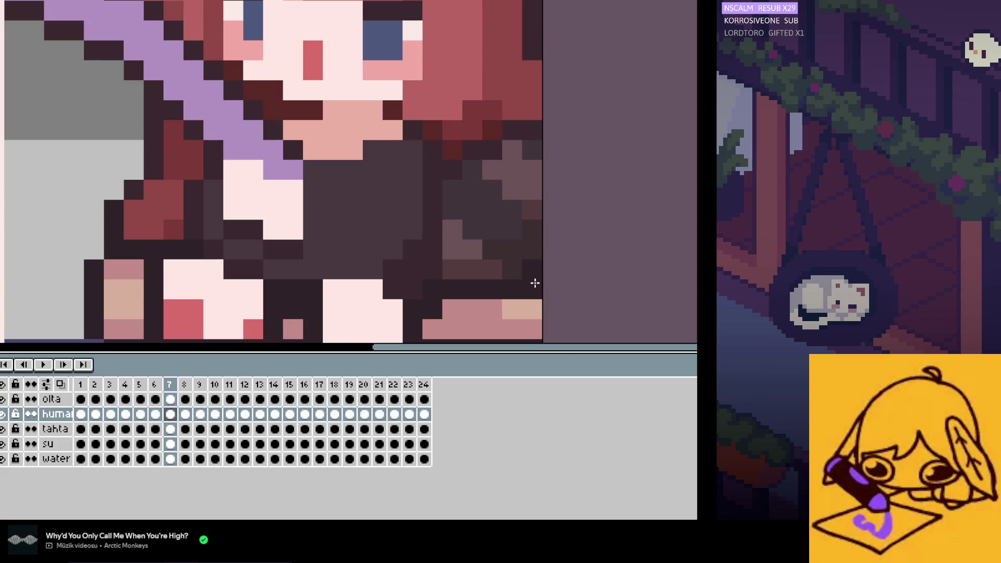
pyautogui.press('Right')
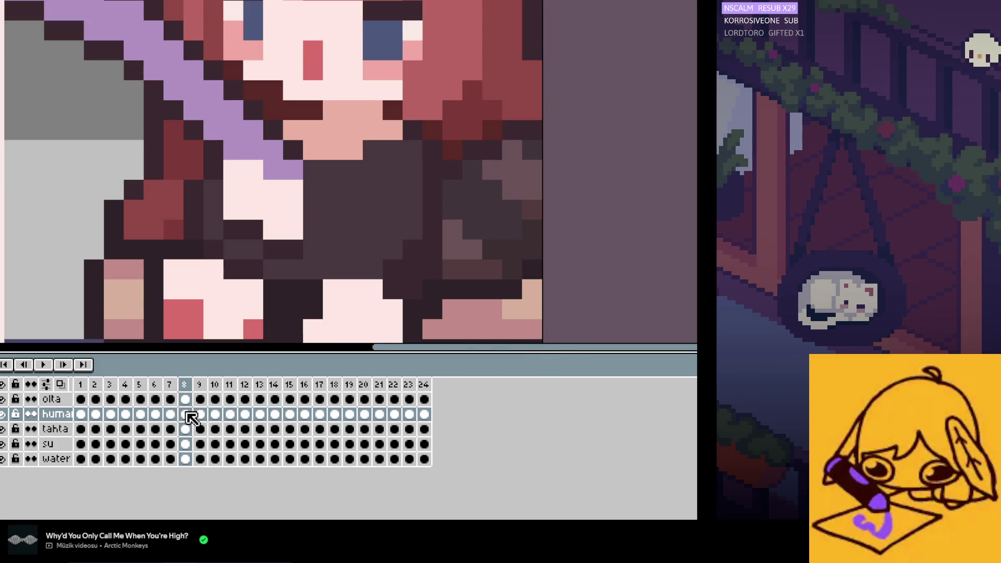
pyautogui.click(82, 414)
# Step: Flip between frame 24 and the first frames to check the loop seam
pyautogui.press('Left')
pyautogui.press('Right')
pyautogui.press('Right')
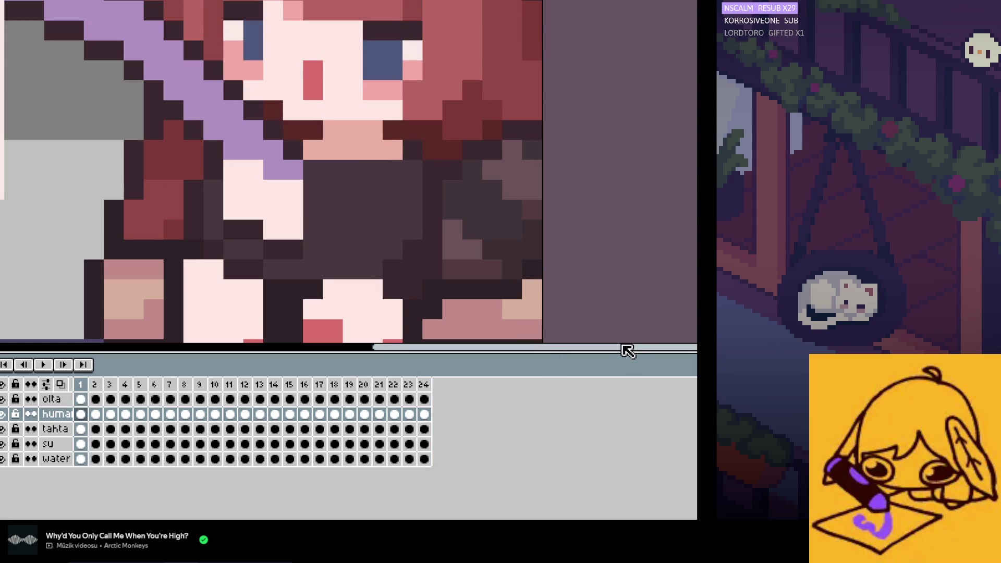
pyautogui.press('Left')
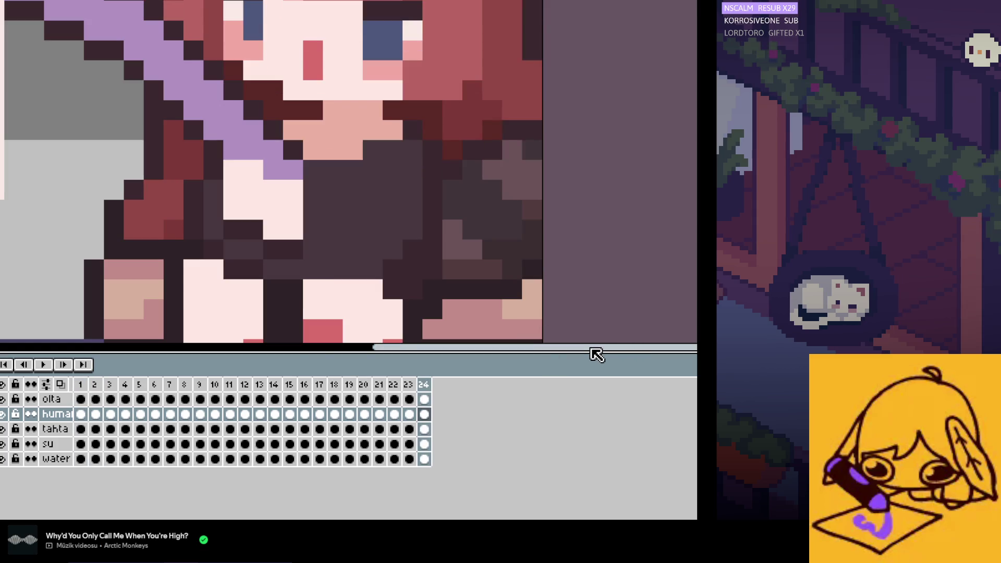
pyautogui.press('Left')
pyautogui.press('Right')
pyautogui.press('Left')
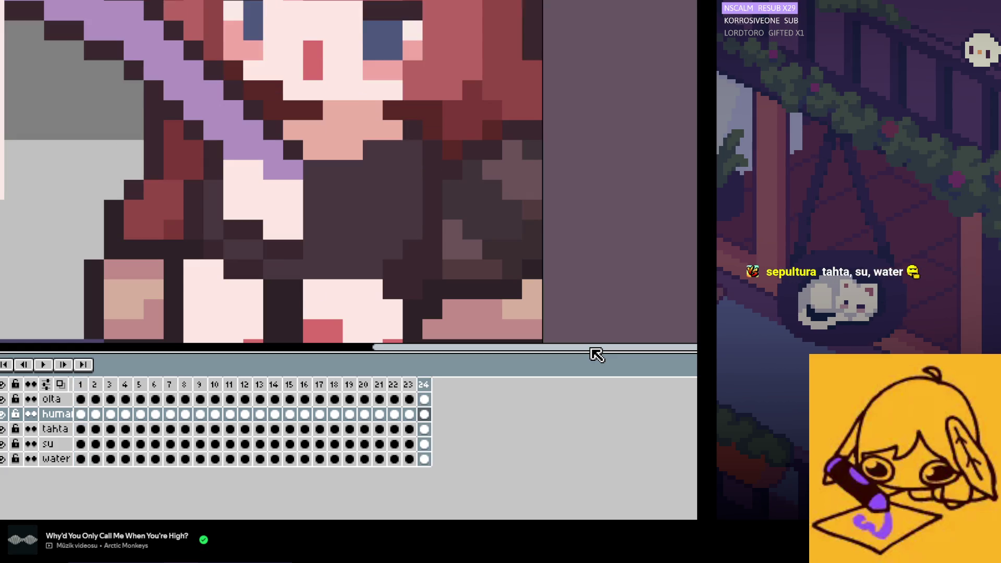
pyautogui.press('Right')
pyautogui.press('Left')
pyautogui.press('Right')
pyautogui.press('Left')
pyautogui.press('Right')
pyautogui.press('Left')
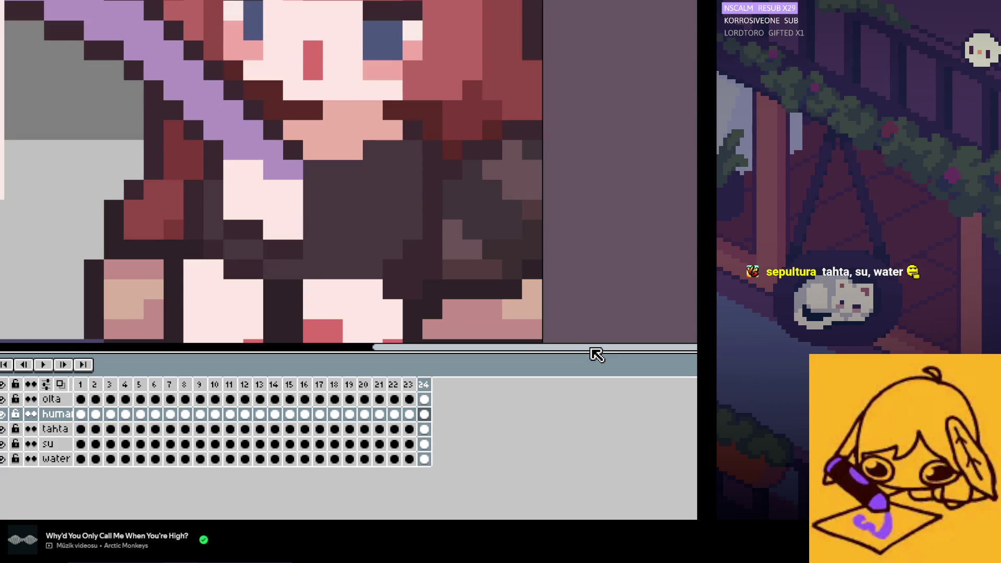
pyautogui.press('Right')
pyautogui.press('Left')
pyautogui.press('Right')
# Step: Flip between frames 1 and 2 to compare the pose, ending on frame 1
pyautogui.press('Left')
pyautogui.press('Right')
pyautogui.press('Left')
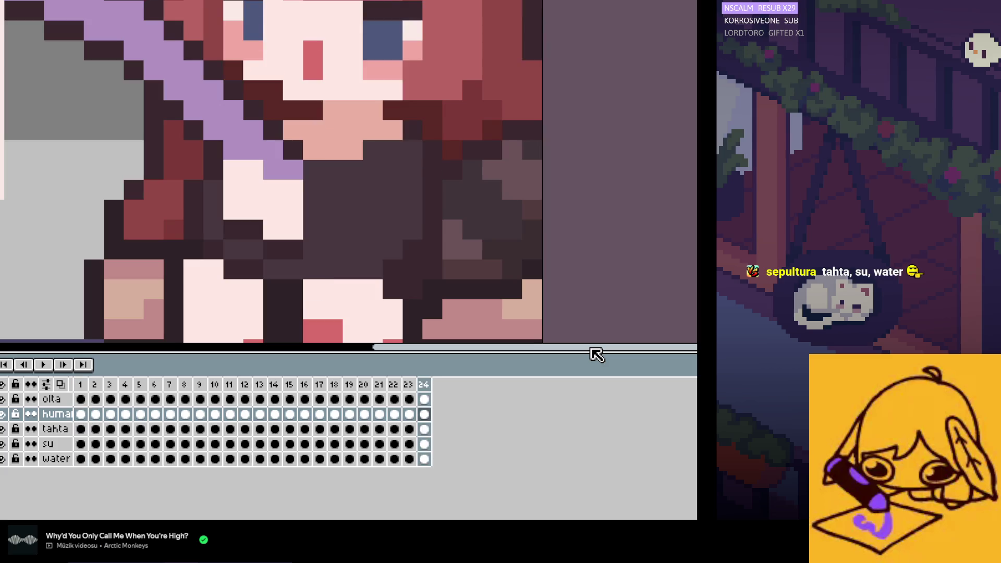
pyautogui.press('Right')
pyautogui.press('Right')
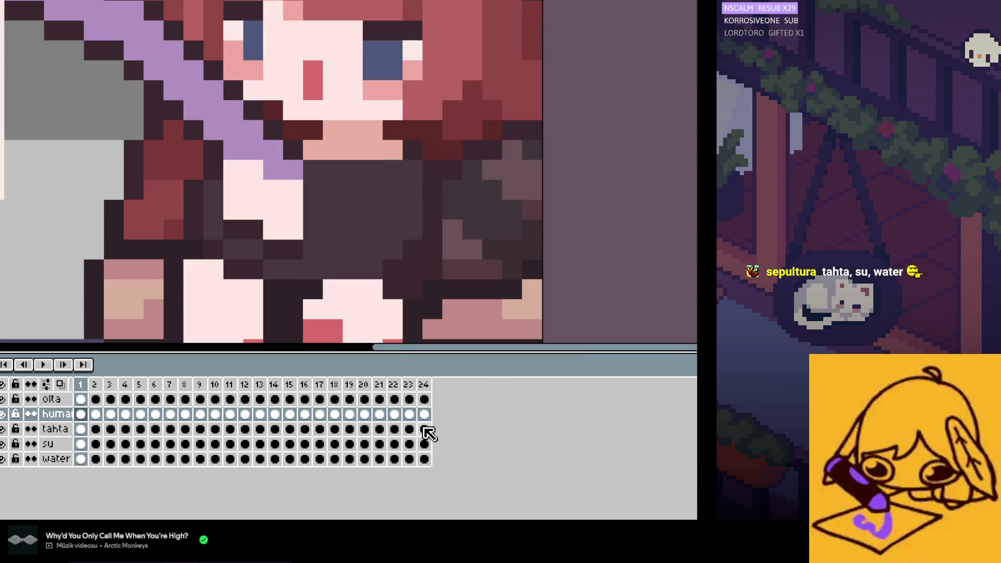
pyautogui.press('Left')
pyautogui.scroll(-1, 542, 273)
# Step: Flip between the first frames, then toggle frames 12 and 13 to compare the pose
pyautogui.press('Right')
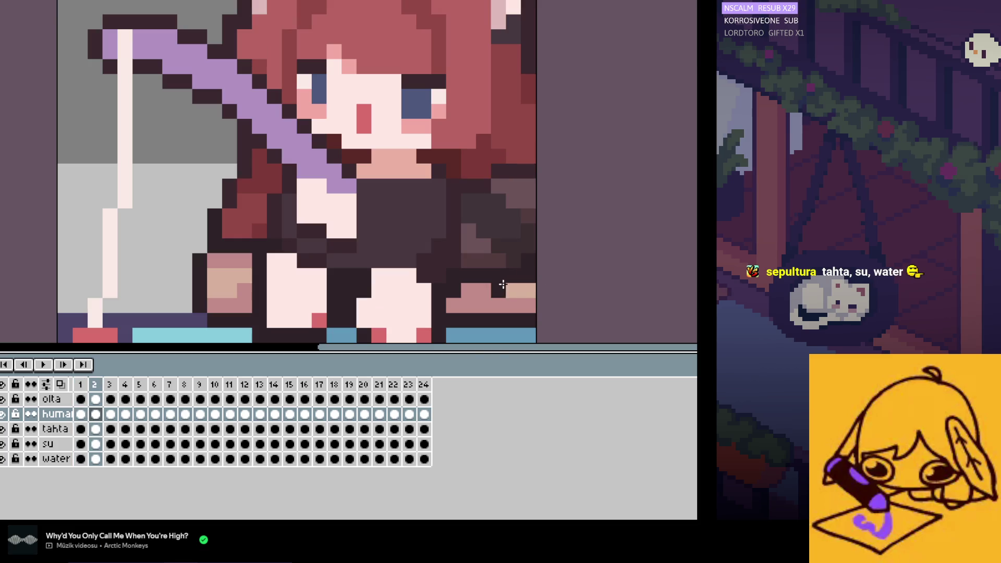
pyautogui.press('Left')
pyautogui.press('Left')
pyautogui.press('Right')
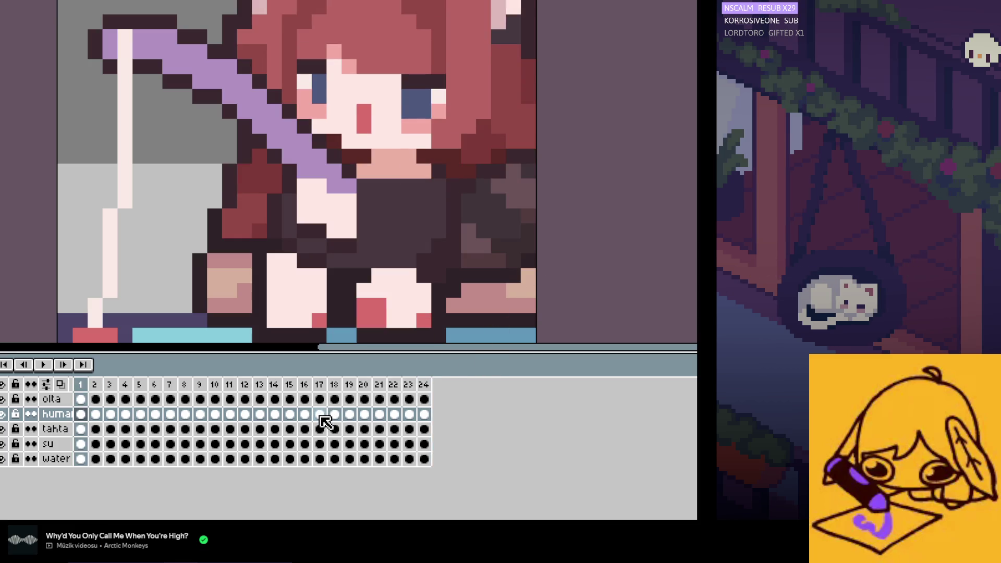
pyautogui.click(260, 414)
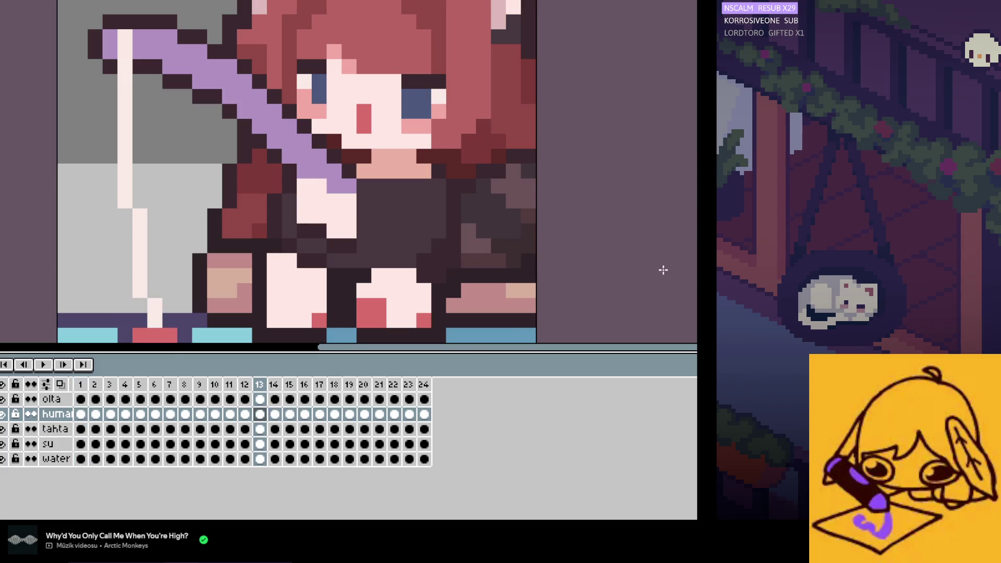
pyautogui.press('Left')
pyautogui.press('Right')
pyautogui.press('Left')
pyautogui.press('Right')
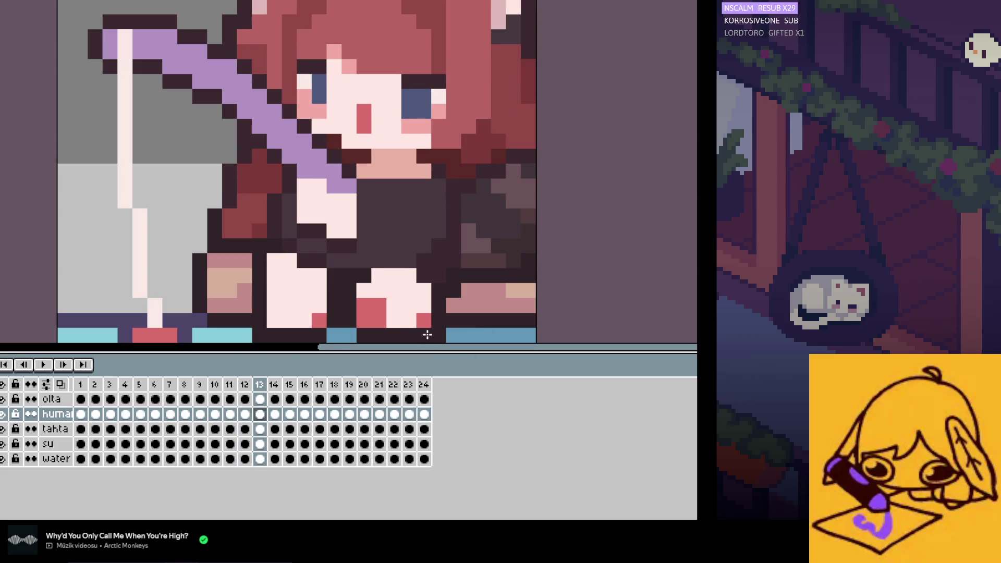
# Step: Toggle between frames 1 and 2 to compare the girl's legs
pyautogui.click(81, 414)
pyautogui.press('Right')
pyautogui.press('Left')
pyautogui.press('Right')
pyautogui.press('Left')
pyautogui.press('Right')
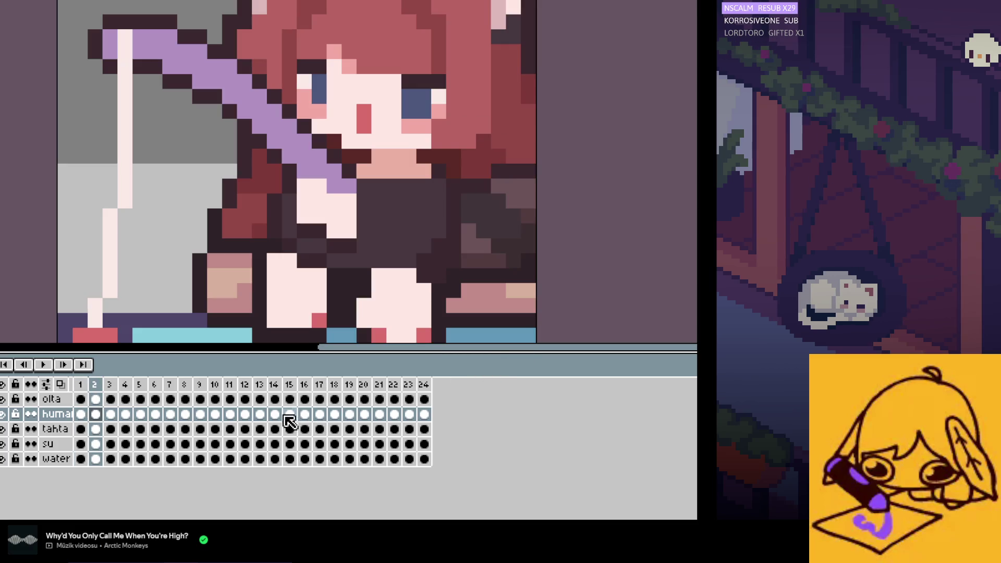
# Step: Compare frames 14–15 against frame 3, then step through frames 14 to 19
pyautogui.click(275, 415)
pyautogui.press('Right')
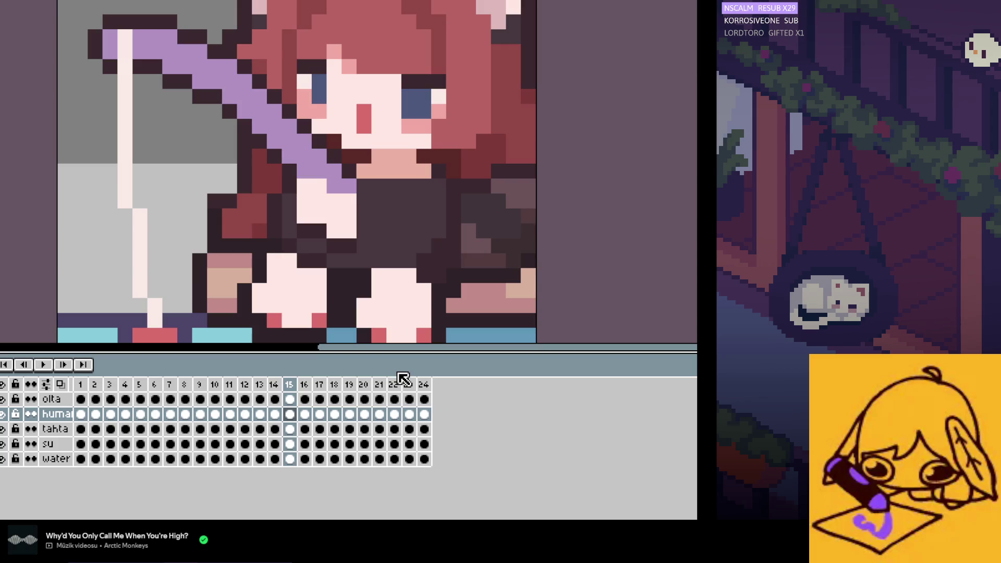
pyautogui.click(110, 414)
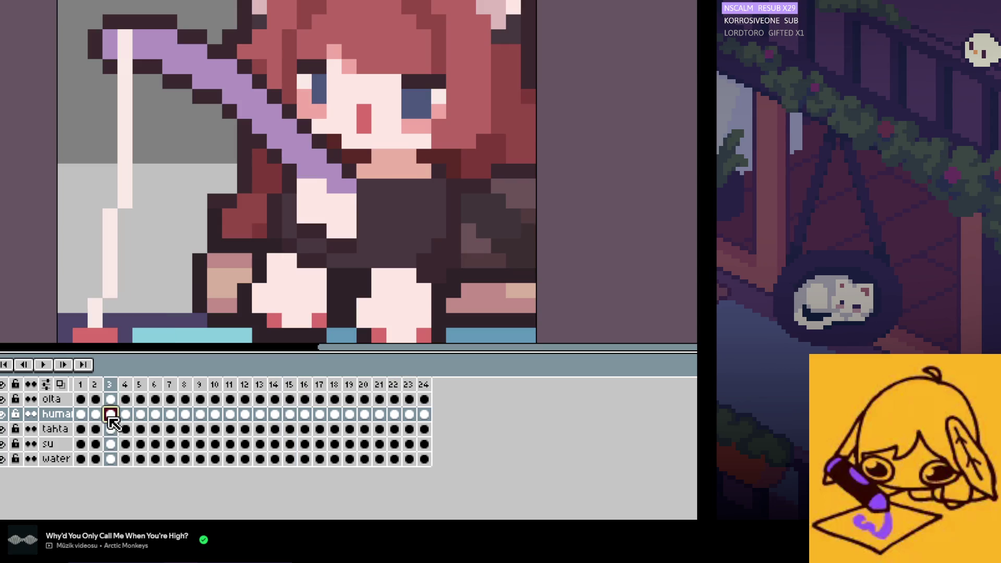
pyautogui.click(274, 415)
pyautogui.click(291, 414)
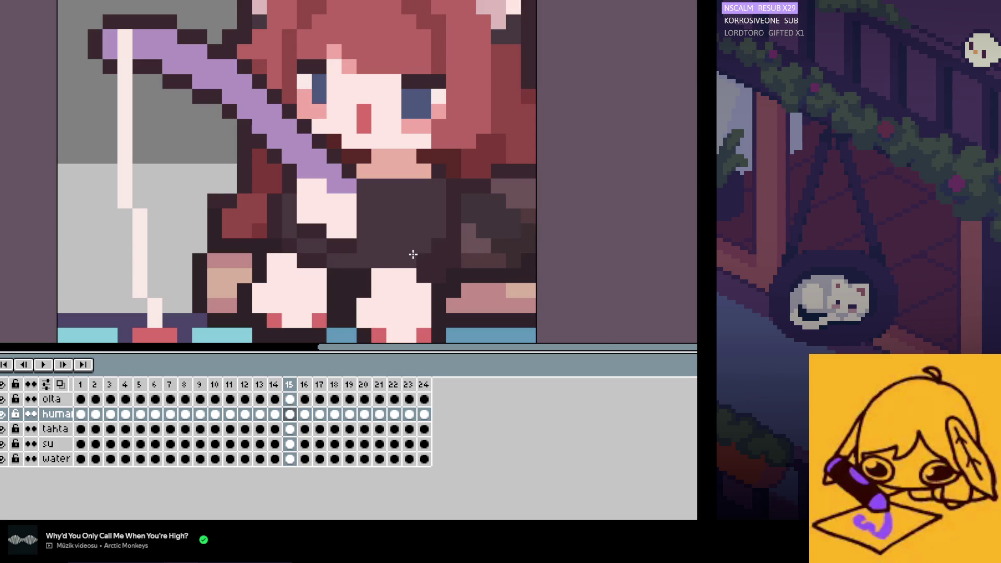
pyautogui.press('Right')
pyautogui.press('Right')
pyautogui.press('Right')
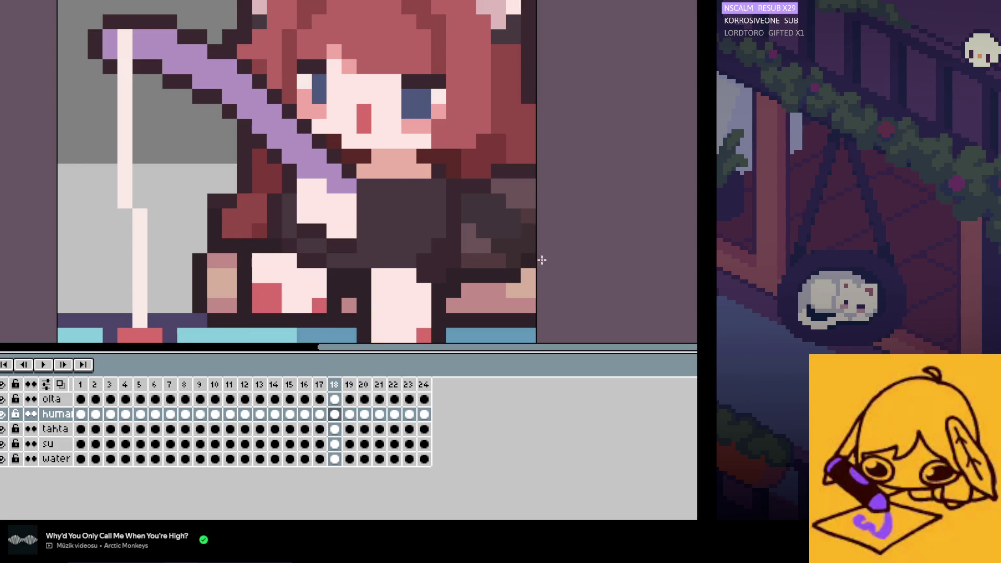
pyautogui.press('Right')
pyautogui.press('Left')
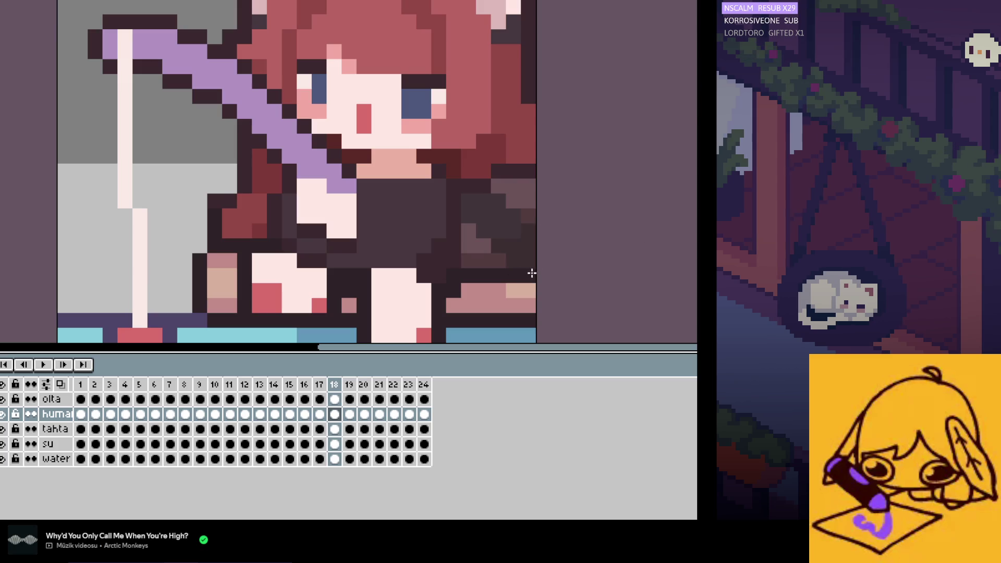
pyautogui.press('Left')
pyautogui.press('Left')
pyautogui.press('Left')
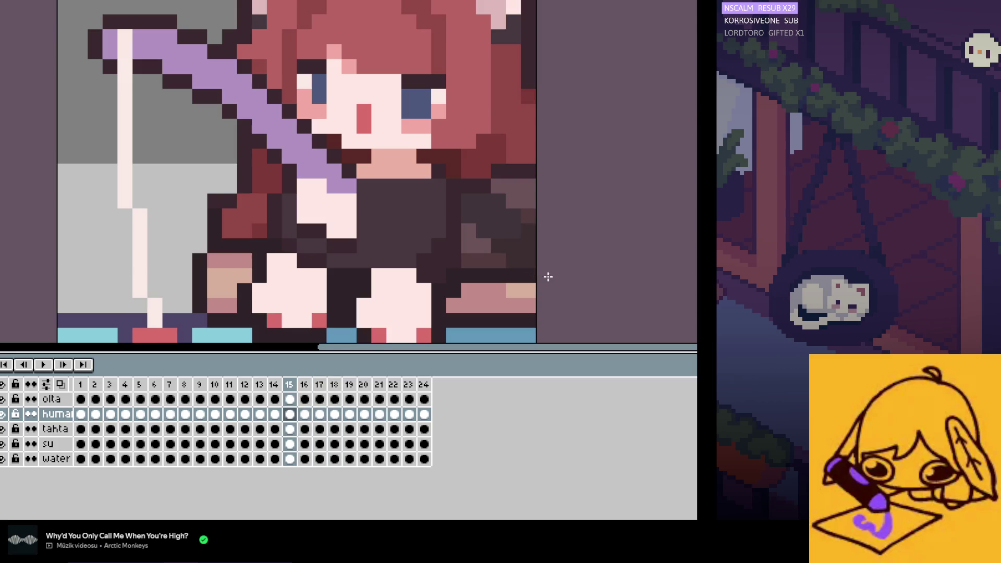
pyautogui.press('Left')
pyautogui.press('Right')
pyautogui.press('Right')
pyautogui.press('Right')
pyautogui.press('Right')
pyautogui.press('Right')
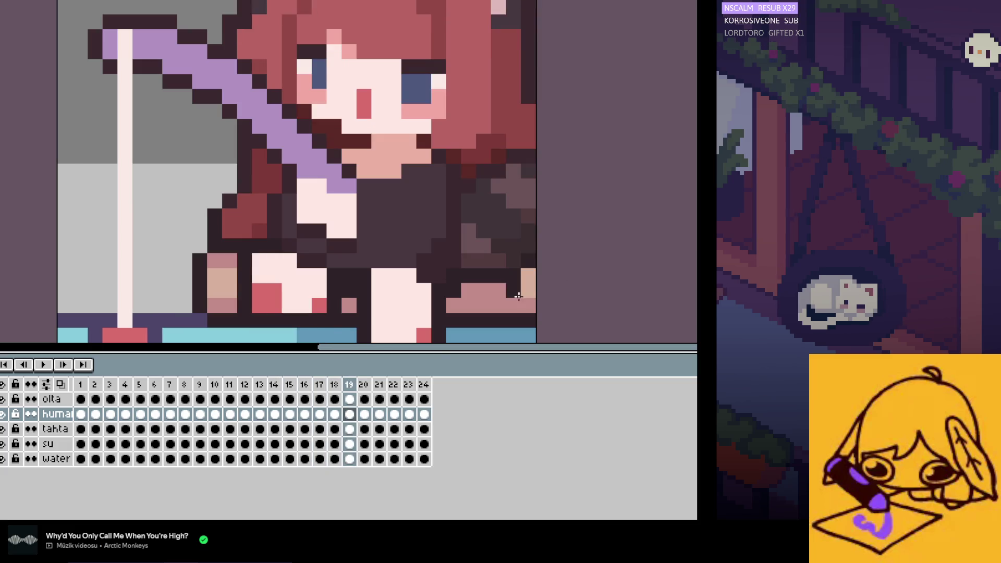
# Step: Compare frame 7 with frames 19–20, then step from frame 8 to frame 10
pyautogui.click(170, 414)
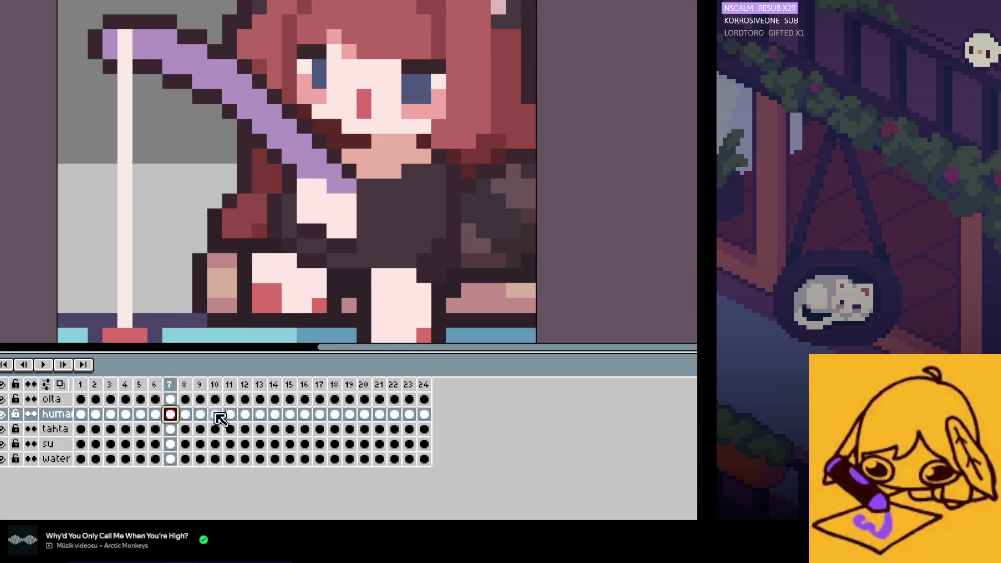
pyautogui.click(349, 415)
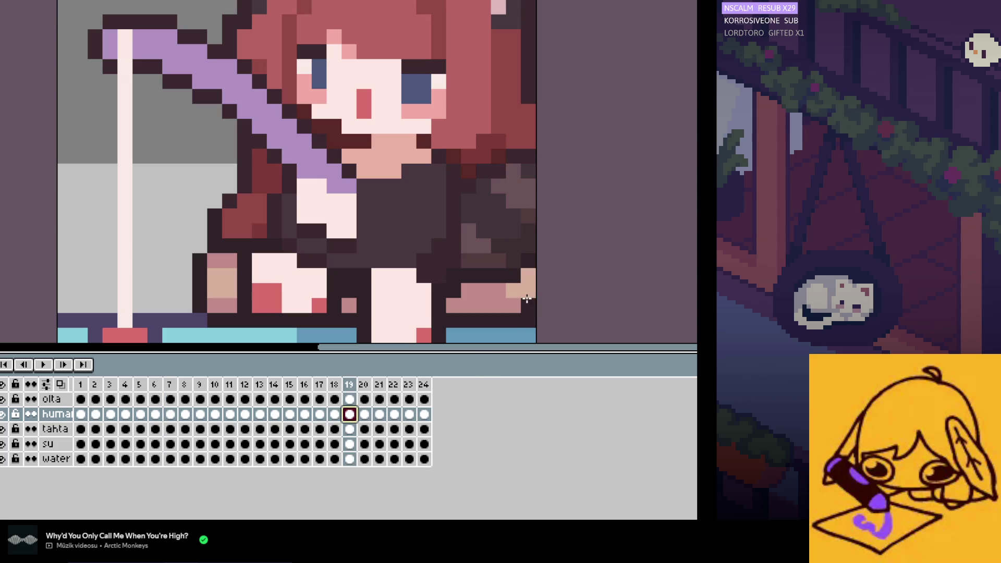
pyautogui.press('Right')
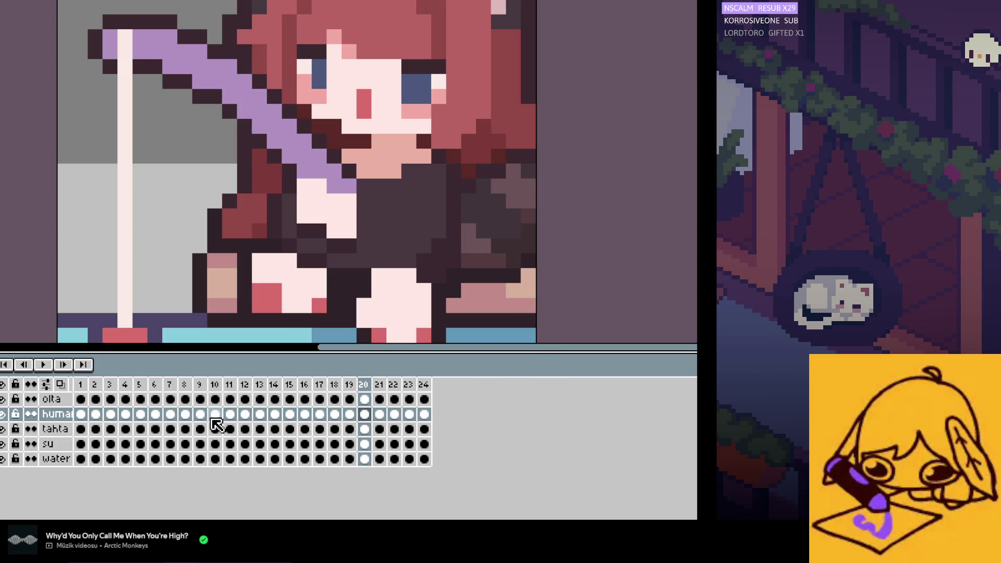
pyautogui.click(186, 414)
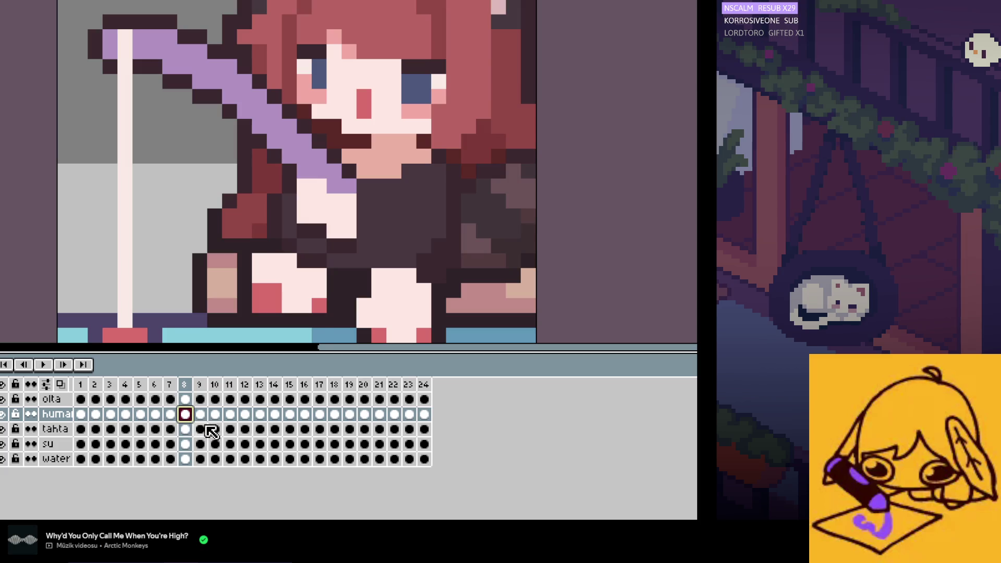
pyautogui.press('Right')
pyautogui.press('Right')
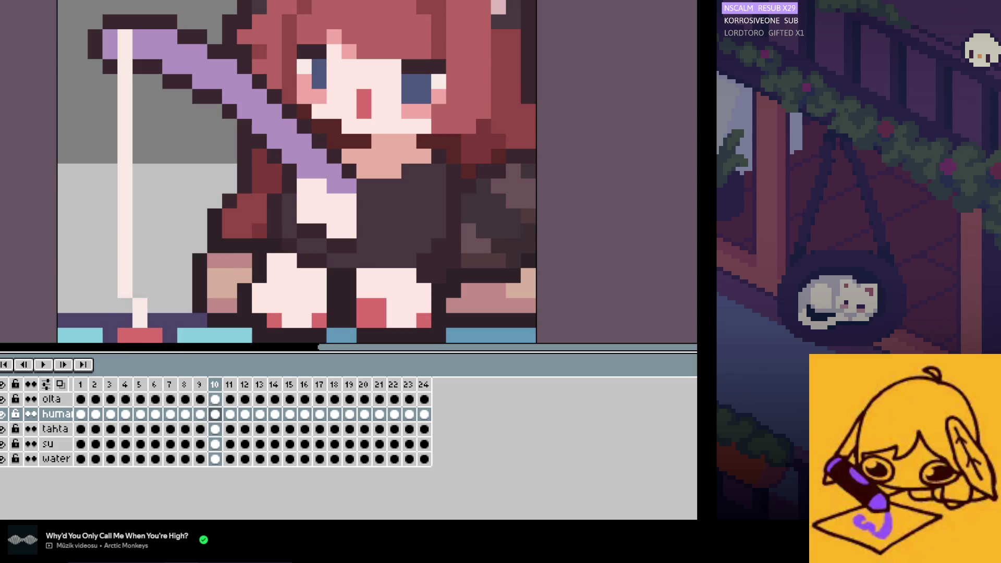
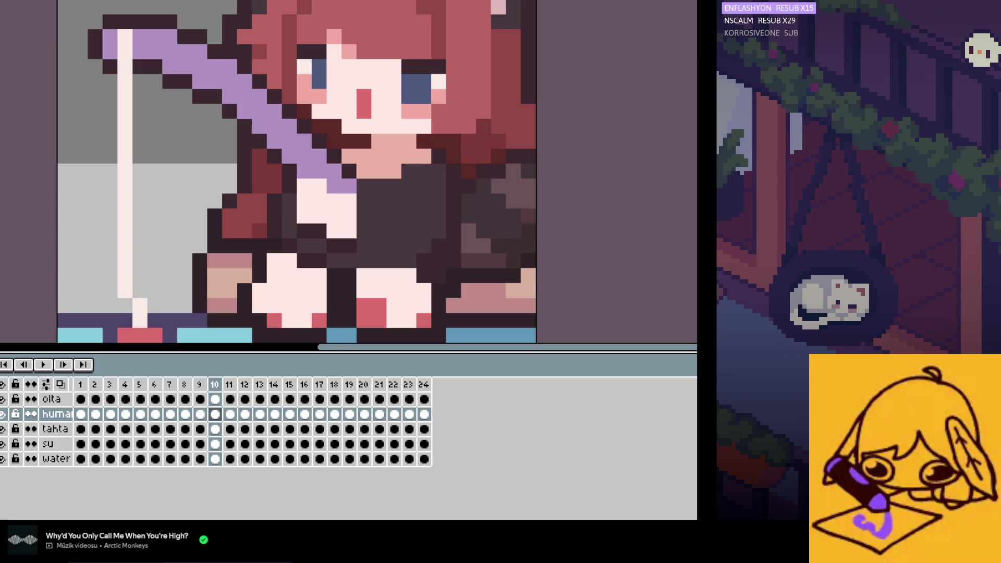
# Step: Play the looping animation preview, then stop it
pyautogui.press('Return')
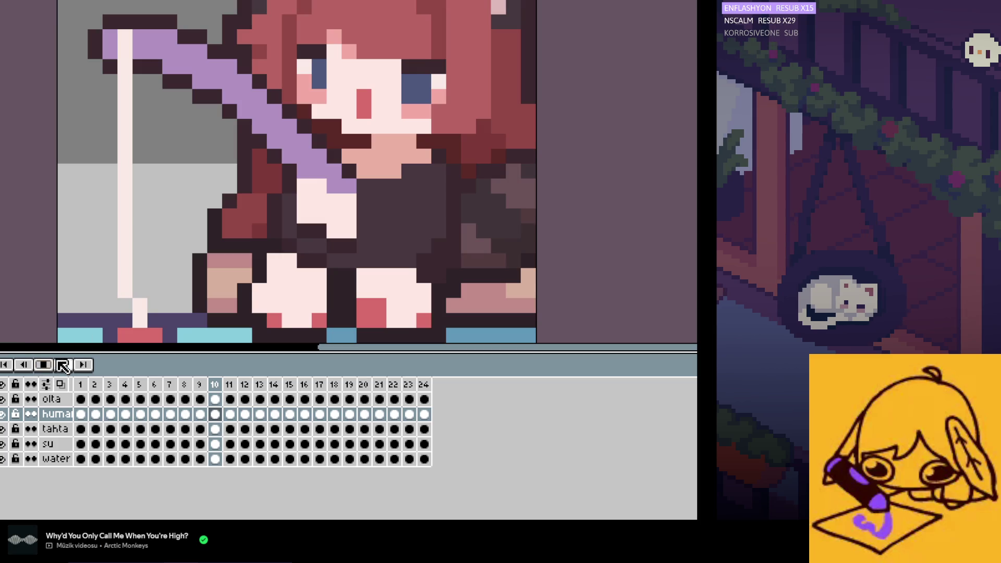
pyautogui.scroll(-3, 387, 289)
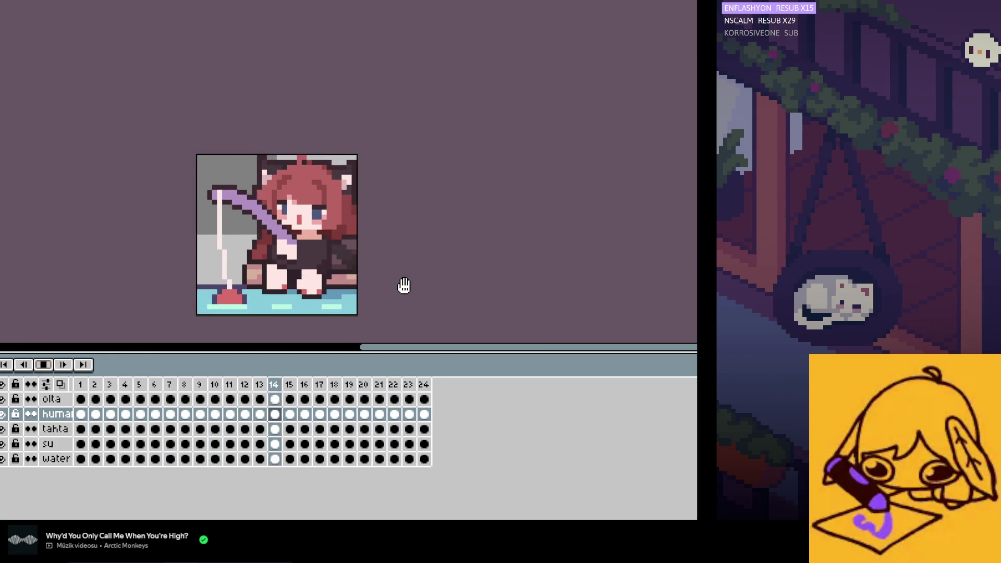
pyautogui.scroll(1, 385, 273)
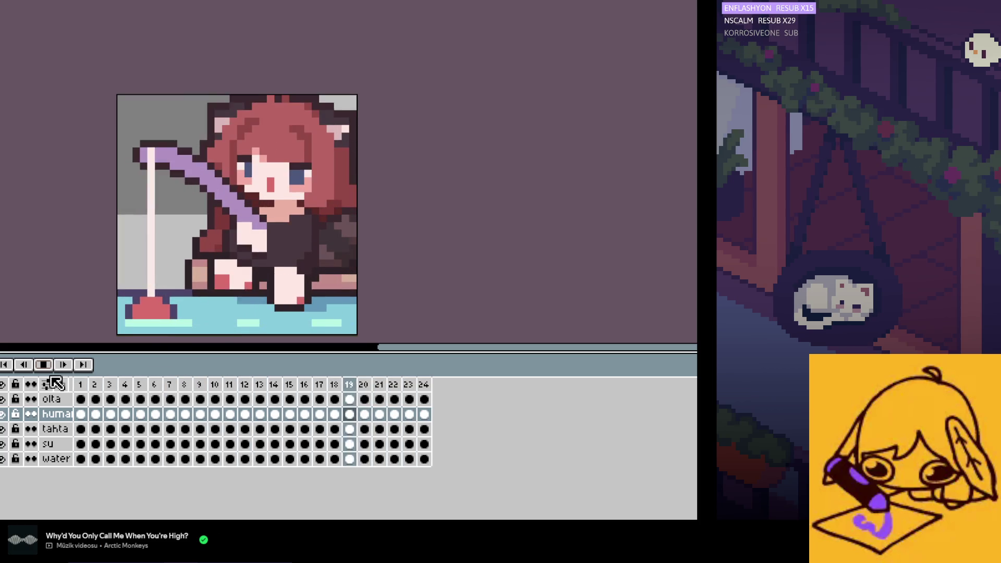
pyautogui.click(44, 365)
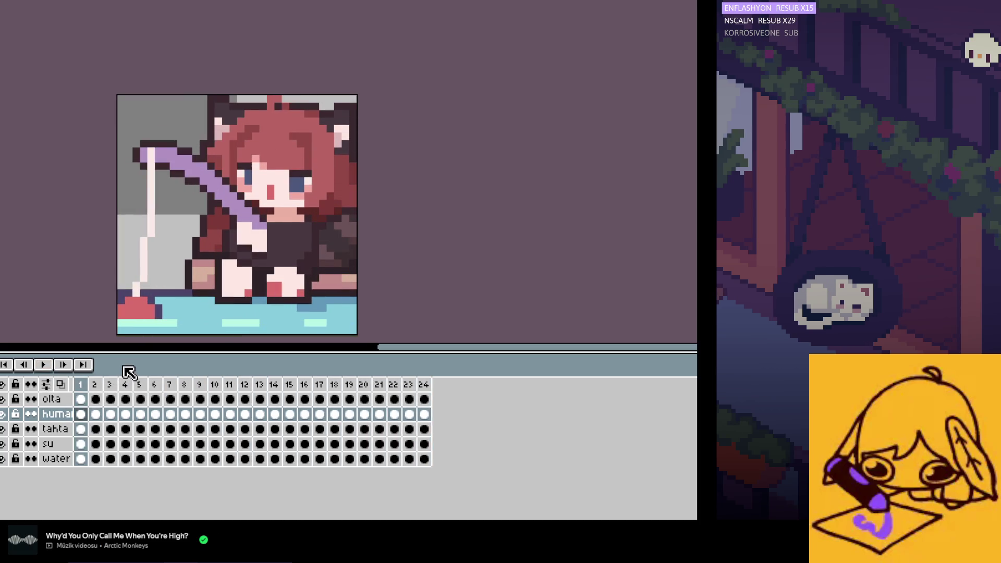
# Step: Stop playback on frame 2 and flip between frames 1 and 2 to compare
pyautogui.press('Return')
pyautogui.scroll(3, 278, 253)
pyautogui.press('Left')
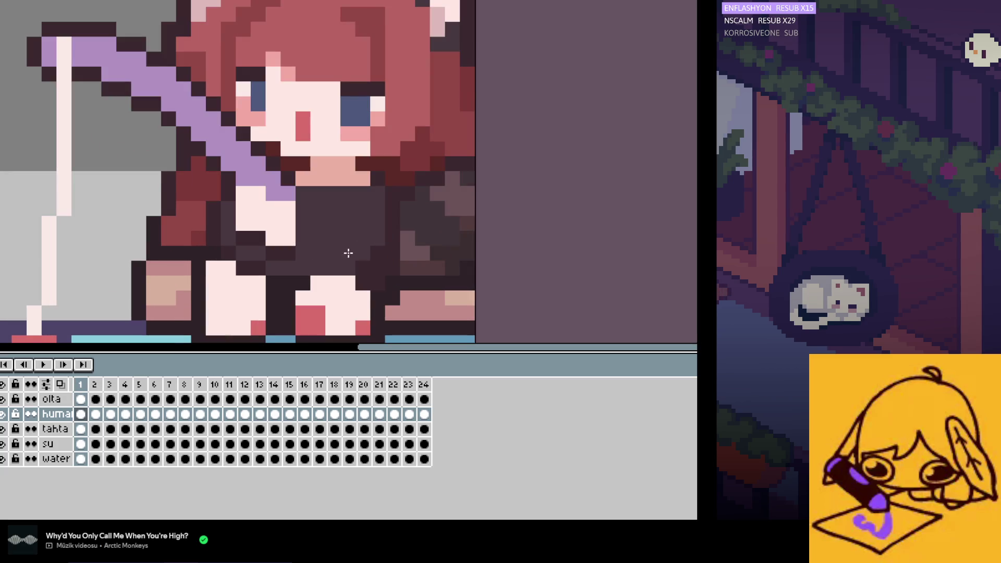
pyautogui.press('Right')
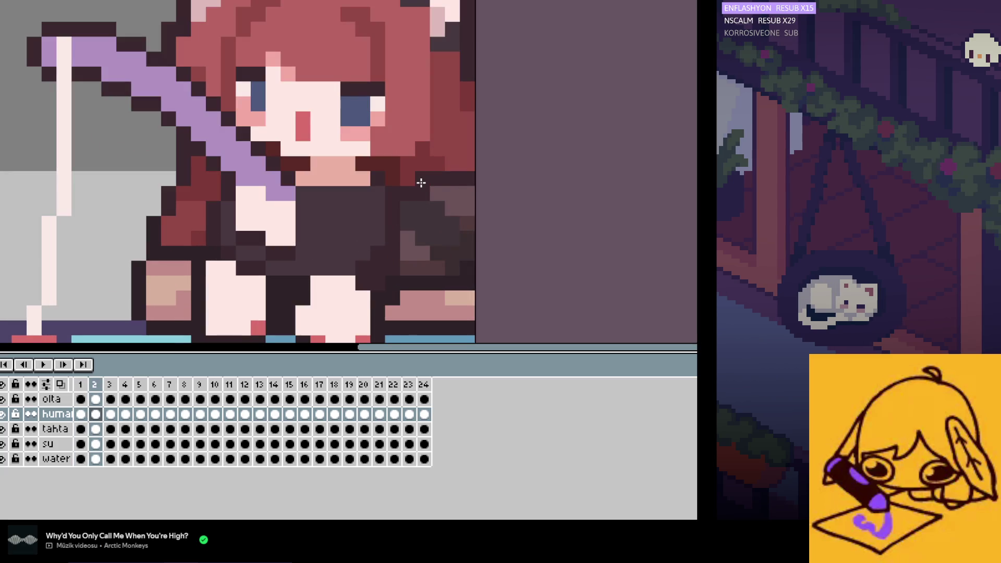
pyautogui.press('Left')
pyautogui.press('Right')
pyautogui.press('Left')
pyautogui.press('Right')
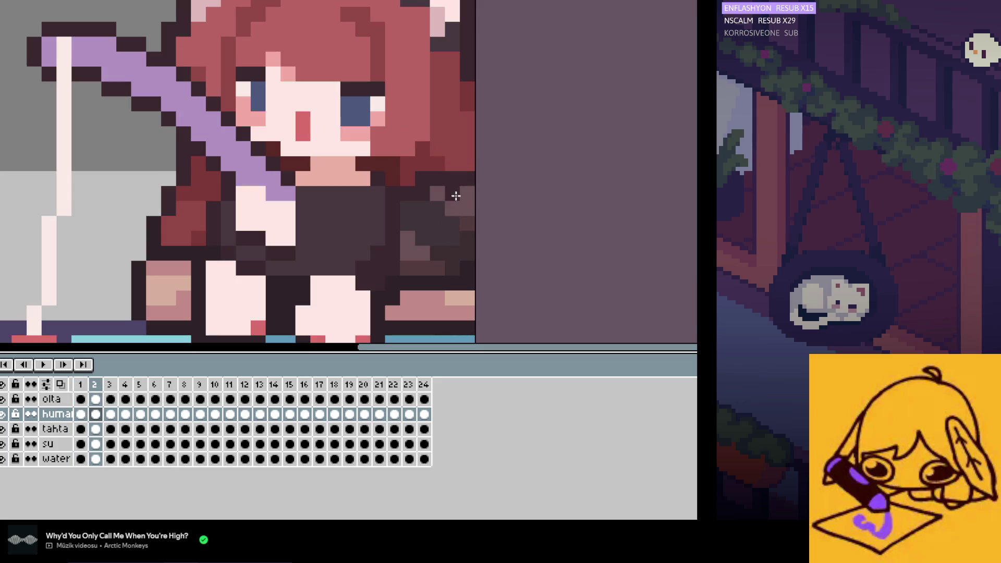
# Step: Step back and forth through the first frames to compare the girl's poses
pyautogui.press('Left')
pyautogui.press('Right')
pyautogui.press('Right')
pyautogui.press('Left')
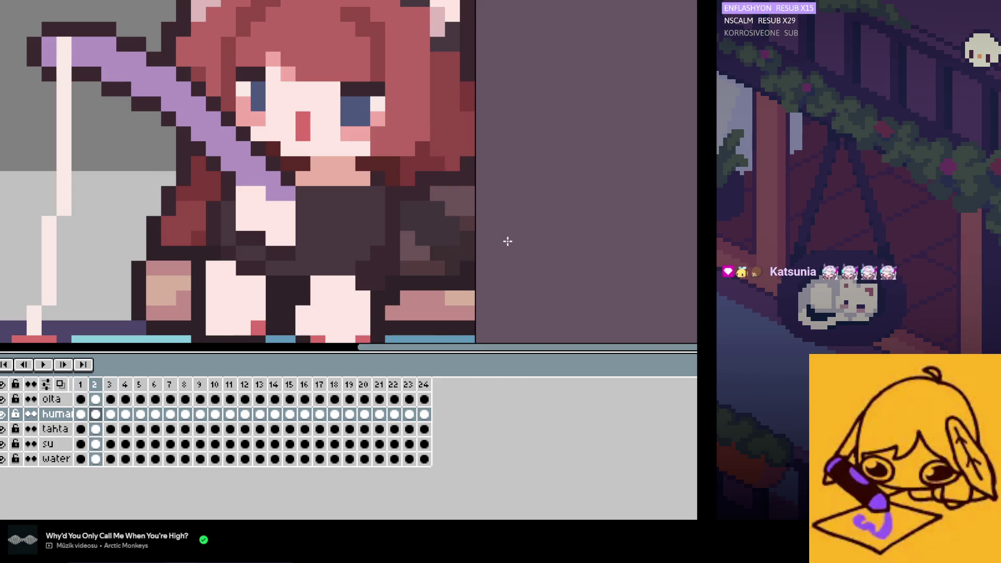
pyautogui.press('Left')
pyautogui.press('Right')
pyautogui.press('Left')
# Step: Replay the motion, then stop and visit frames 1, 2, 14 and 3
pyautogui.click(46, 365)
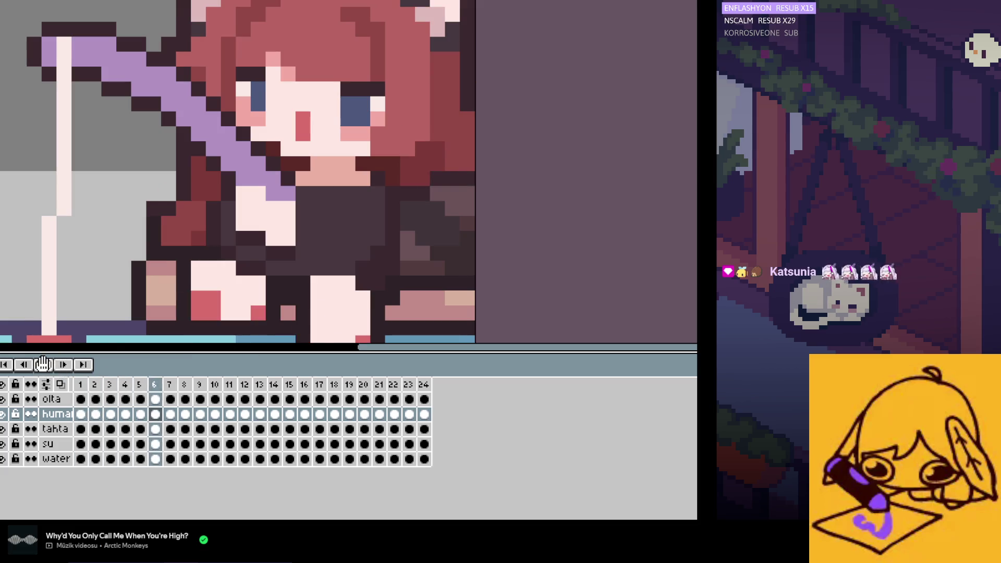
pyautogui.click(81, 414)
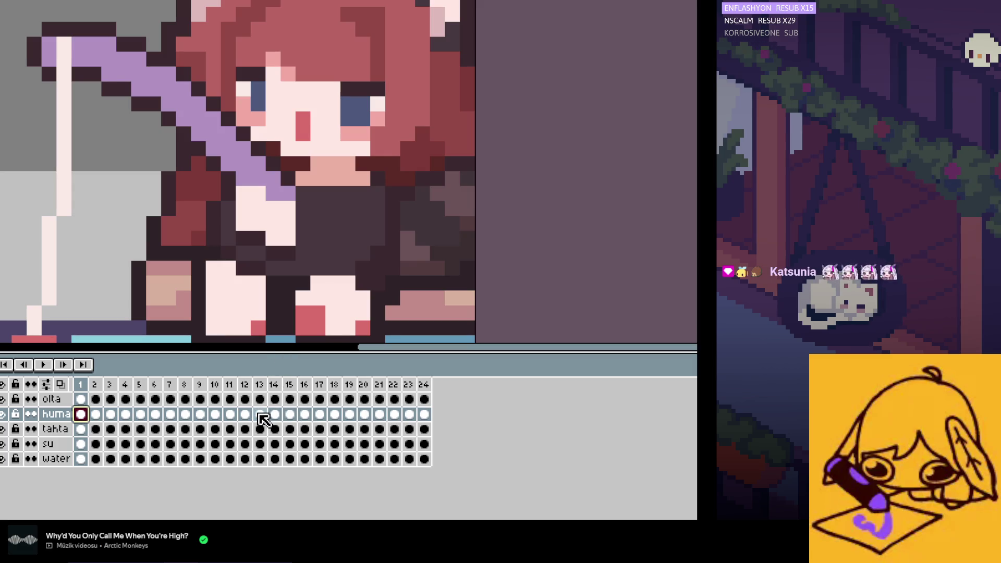
pyautogui.press('Right')
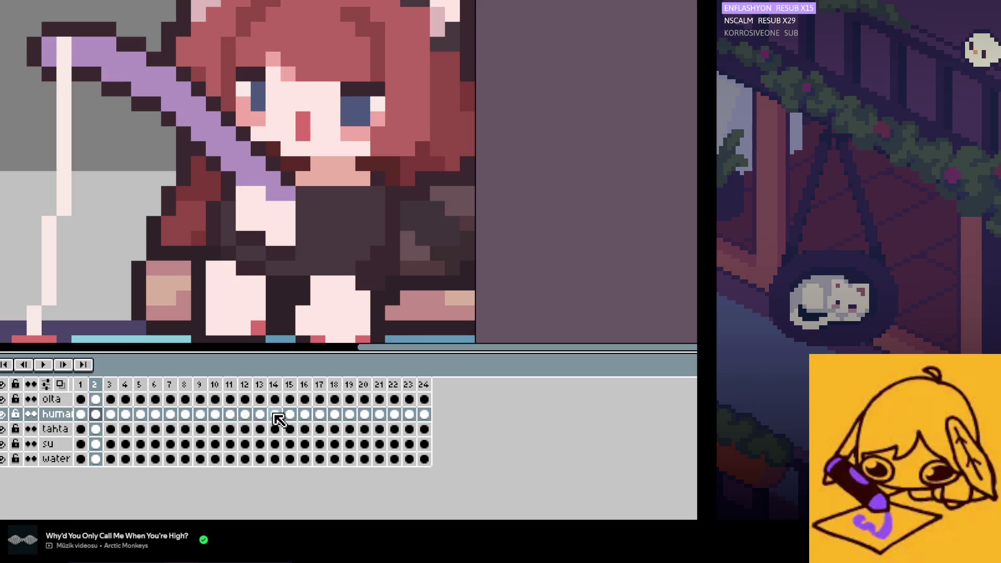
pyautogui.click(274, 415)
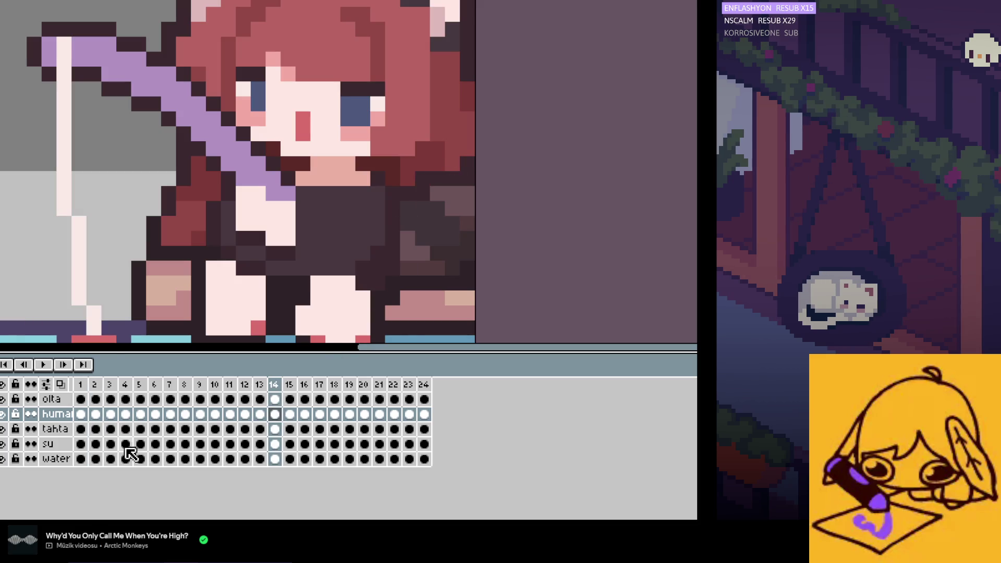
pyautogui.click(96, 414)
pyautogui.press('Right')
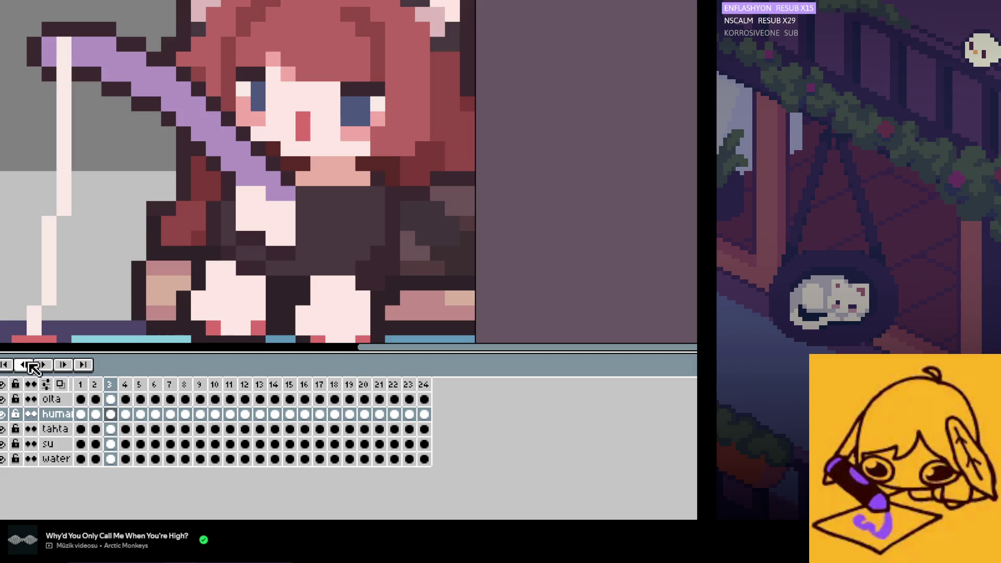
# Step: Preview the animation once more and return to frame 1
pyautogui.click(23, 364)
pyautogui.click(44, 364)
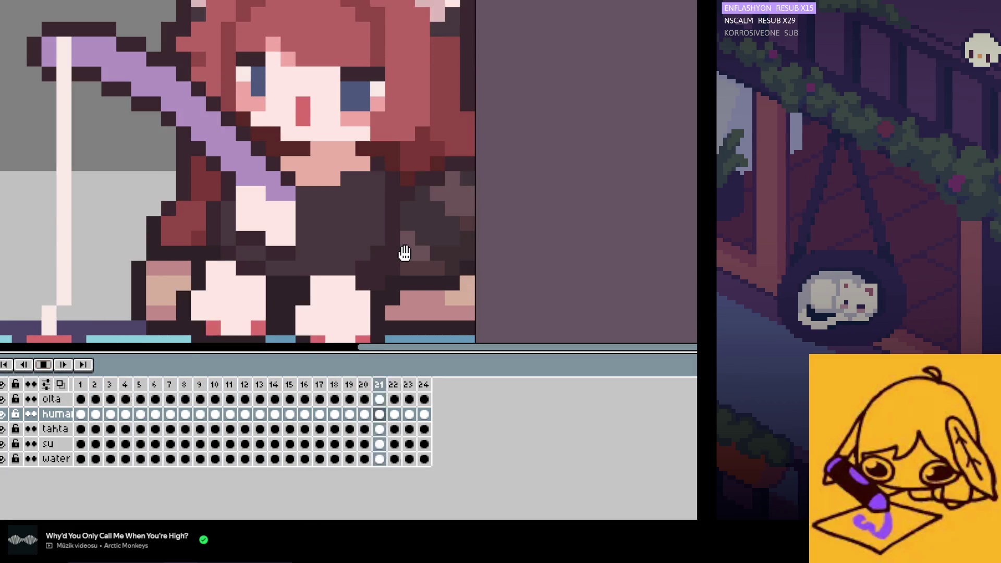
pyautogui.click(43, 365)
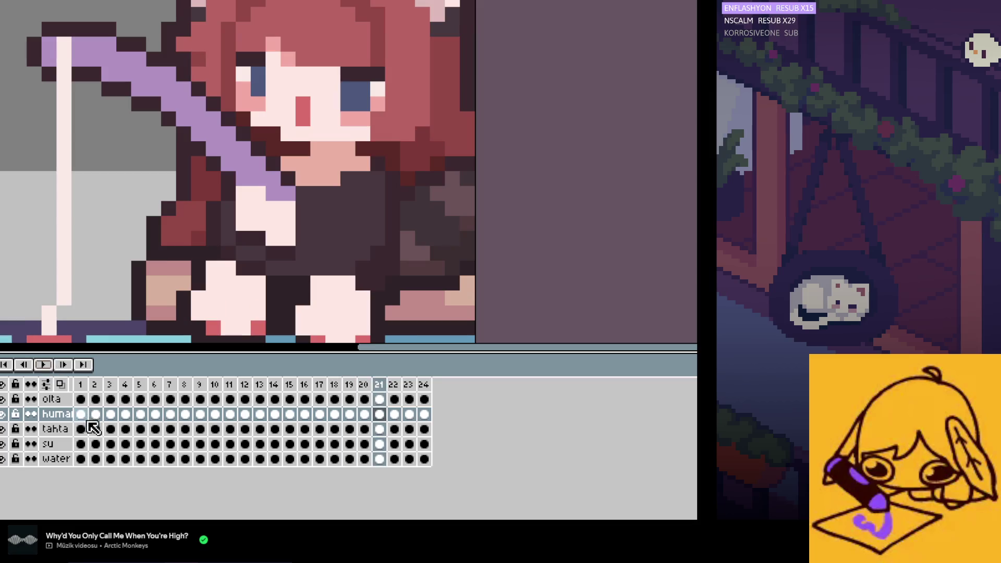
pyautogui.click(86, 420)
# Step: Step through frames 1 to 7 and back to check the motion
pyautogui.press('Right')
pyautogui.press('Left')
pyautogui.press('Right')
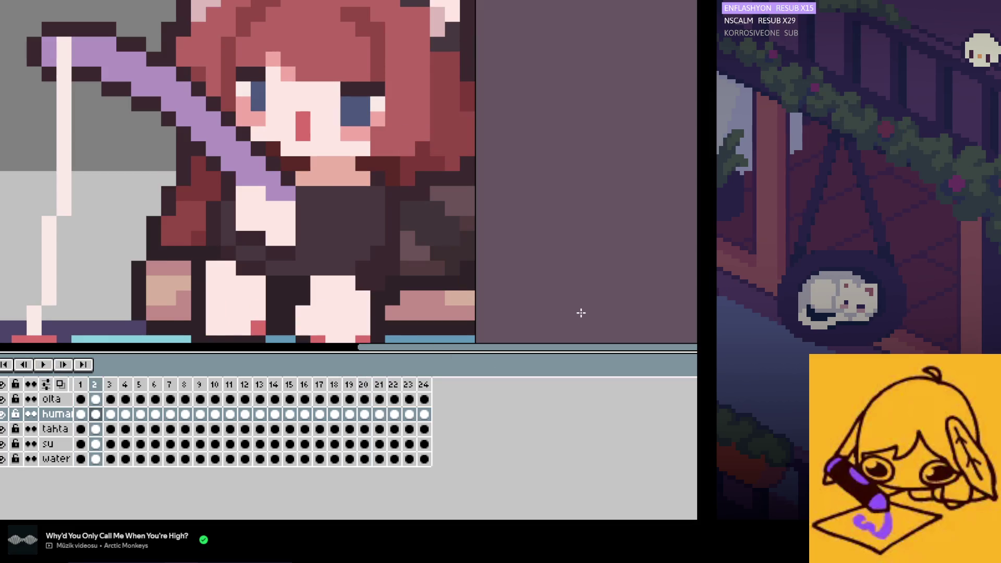
pyautogui.press('Right')
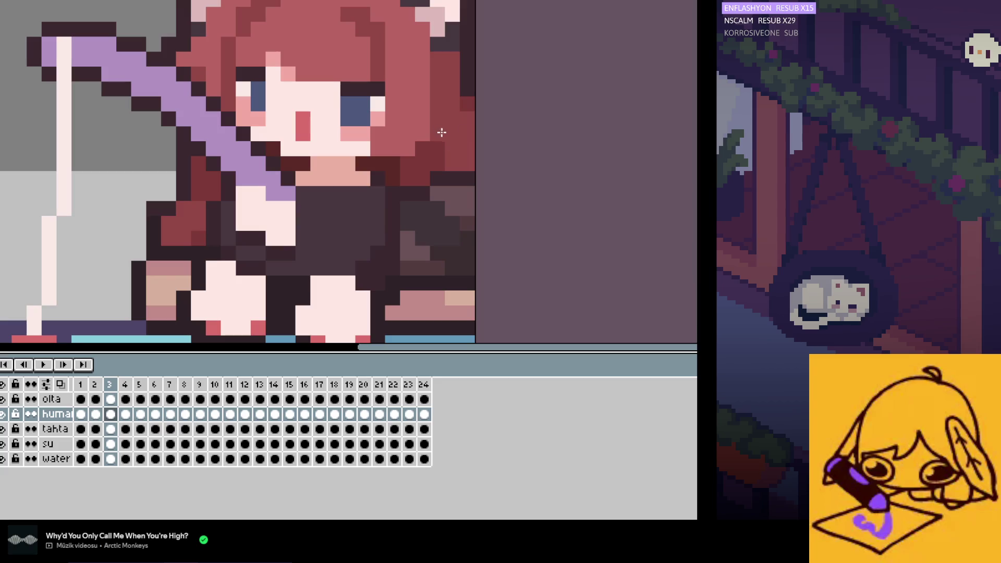
pyautogui.press('Left')
pyautogui.press('Right')
pyautogui.press('Right')
pyautogui.press('Right')
pyautogui.press('Right')
pyautogui.press('Right')
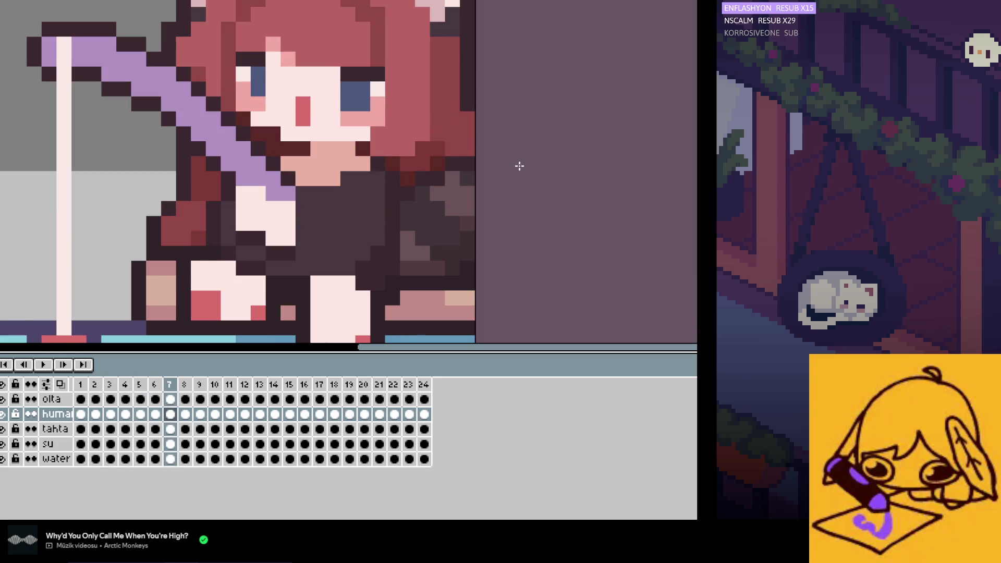
pyautogui.press('Right')
pyautogui.press('Right')
pyautogui.press('Right')
pyautogui.press('Right')
pyautogui.press('Left')
pyautogui.press('Left')
pyautogui.press('Left')
pyautogui.press('Left')
pyautogui.press('Left')
# Step: Advance frame by frame from frame 1 up to frame 12
pyautogui.press('Left')
pyautogui.press('Left')
pyautogui.press('Left')
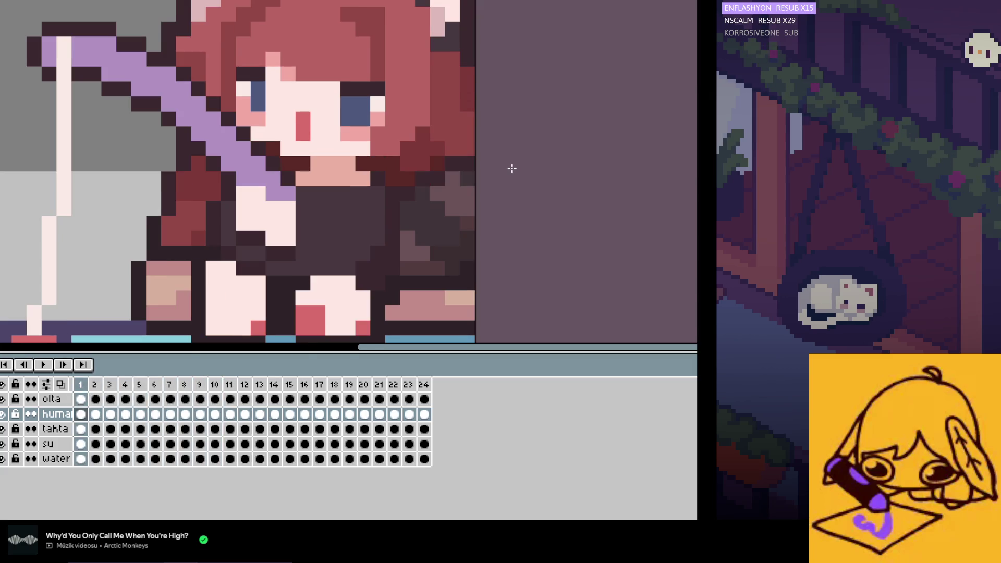
pyautogui.press('Right')
pyautogui.press('Left')
pyautogui.press('Right')
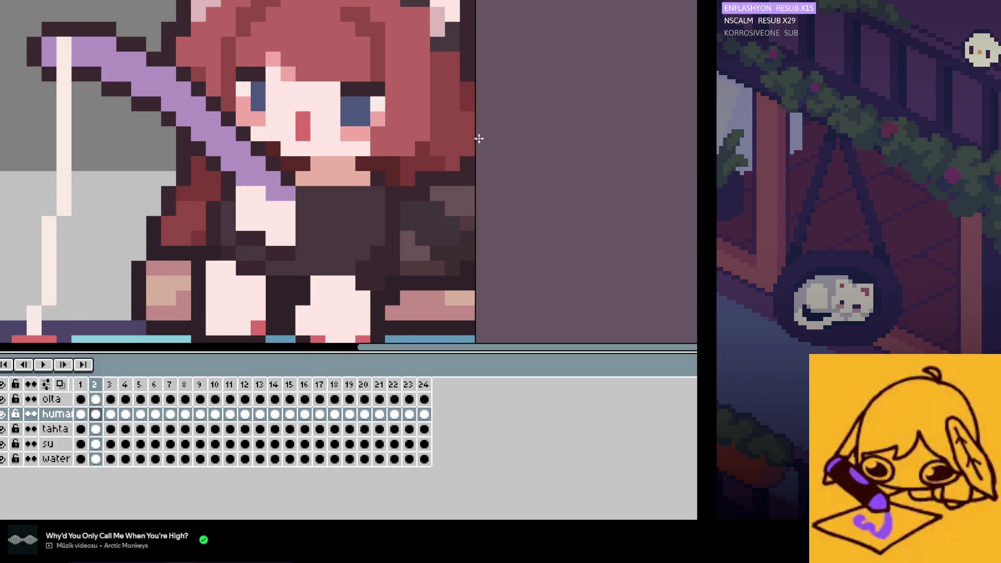
pyautogui.press('Right')
pyautogui.press('Right')
pyautogui.press('Right')
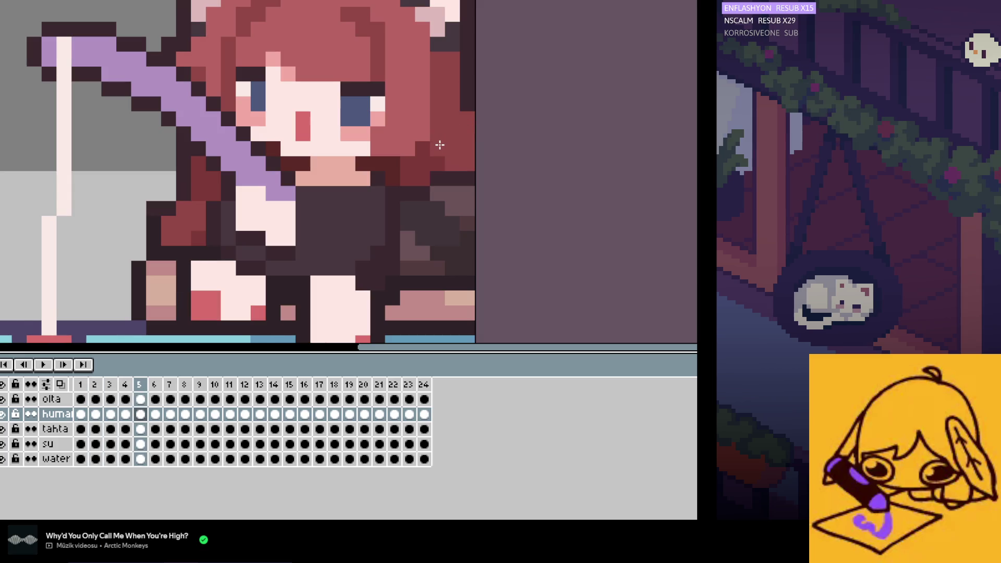
pyautogui.press('Right')
pyautogui.press('Left')
pyautogui.press('Left')
pyautogui.press('Right')
pyautogui.press('Right')
pyautogui.press('Right')
pyautogui.press('Right')
pyautogui.press('Right')
pyautogui.press('Right')
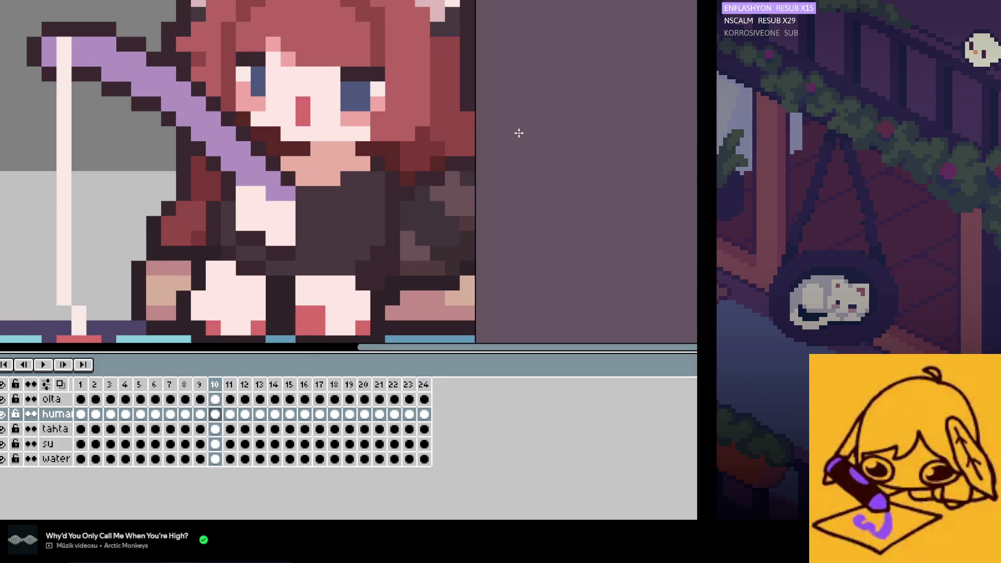
pyautogui.press('Right')
pyautogui.press('Right')
pyautogui.press('Right')
pyautogui.press('Right')
# Step: Compare frames 13 to 15, then jump to frames 2 and 17
pyautogui.press('Left')
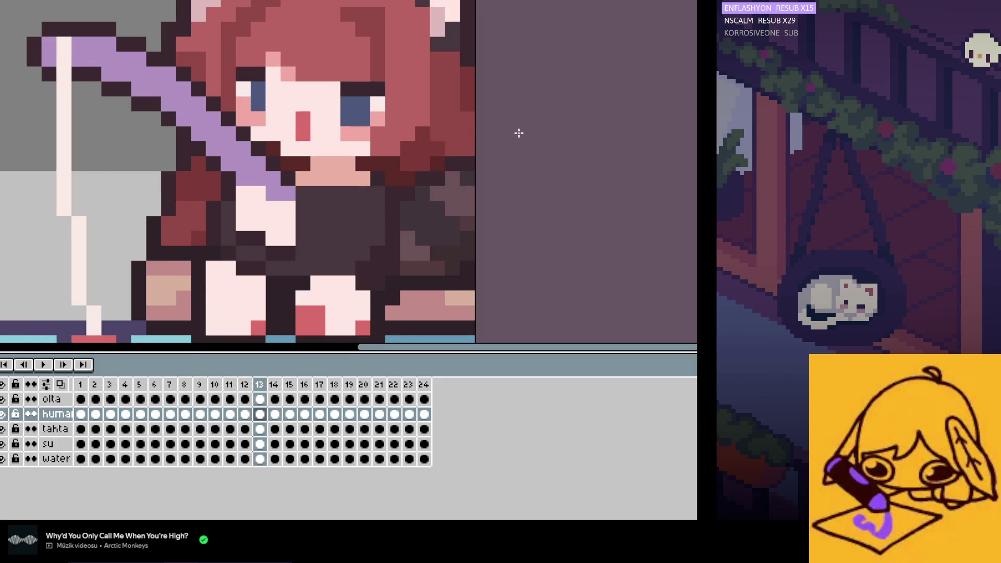
pyautogui.press('Right')
pyautogui.press('Right')
pyautogui.press('Left')
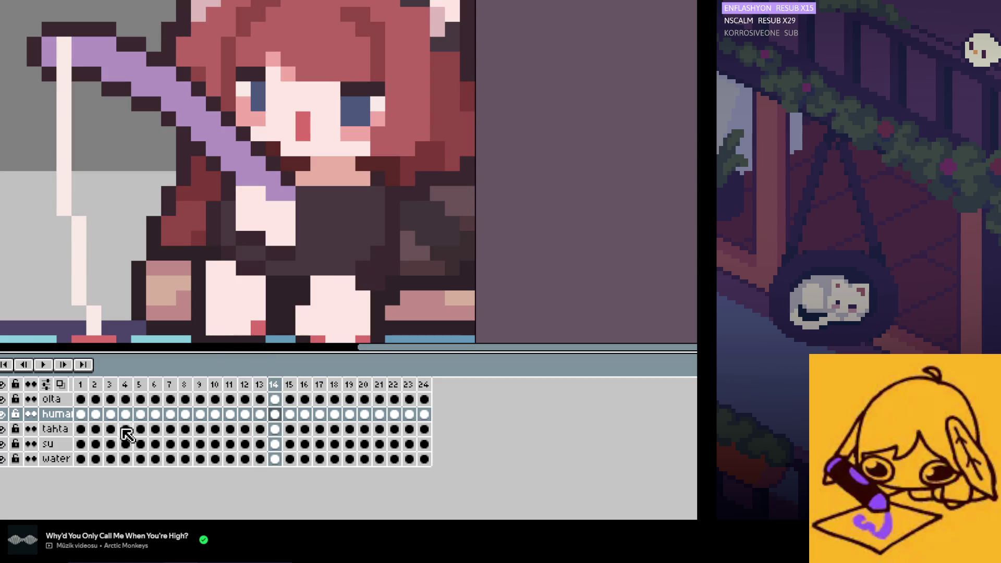
pyautogui.click(97, 415)
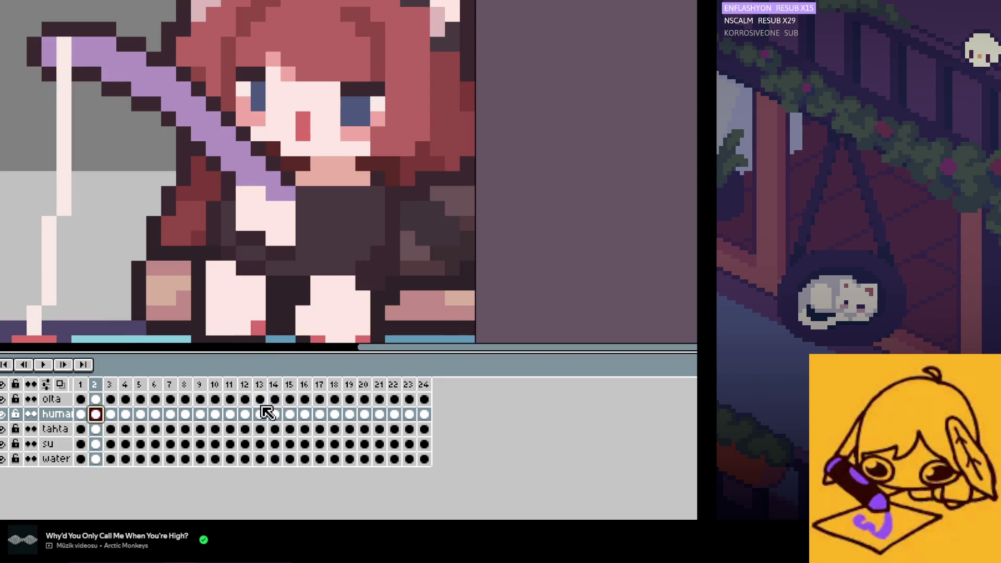
pyautogui.click(266, 413)
# Step: Compare frames 16 to 18, then jump to frames 7 and 8
pyautogui.press('Right')
pyautogui.press('Right')
pyautogui.press('Right')
pyautogui.press('Right')
pyautogui.press('Left')
pyautogui.press('Left')
pyautogui.press('Right')
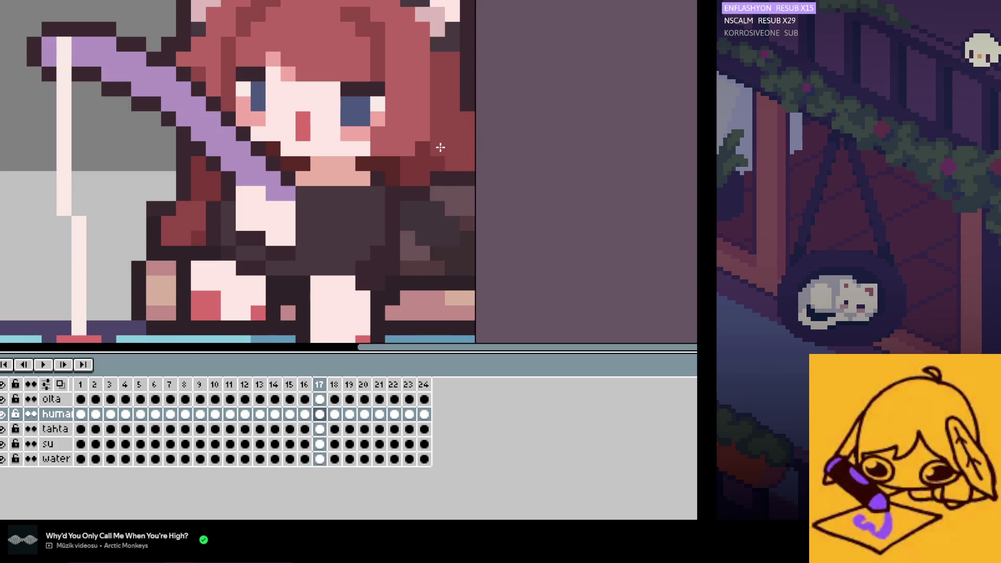
pyautogui.press('Right')
pyautogui.press('Right')
pyautogui.press('Left')
pyautogui.press('Right')
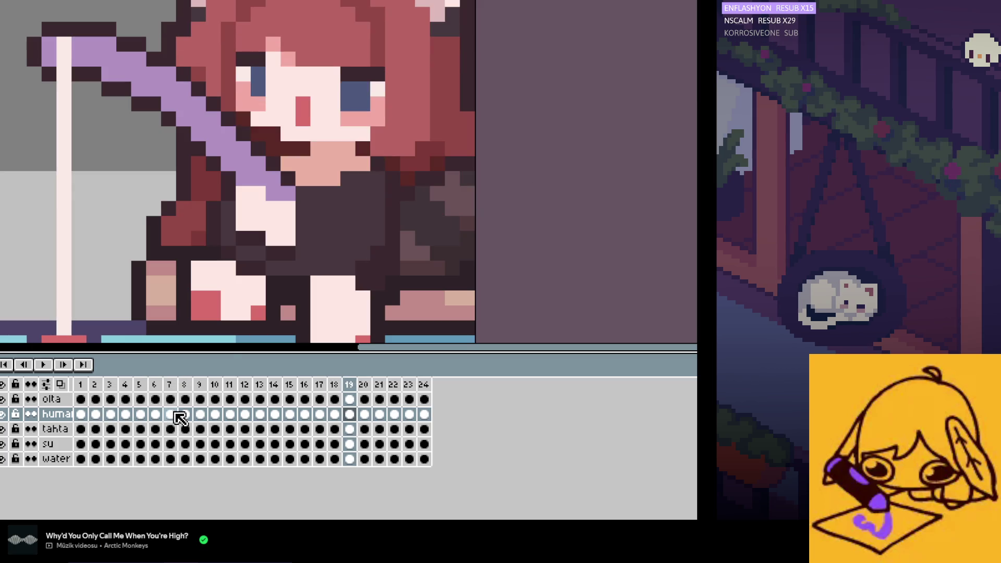
pyautogui.click(171, 414)
pyautogui.click(186, 414)
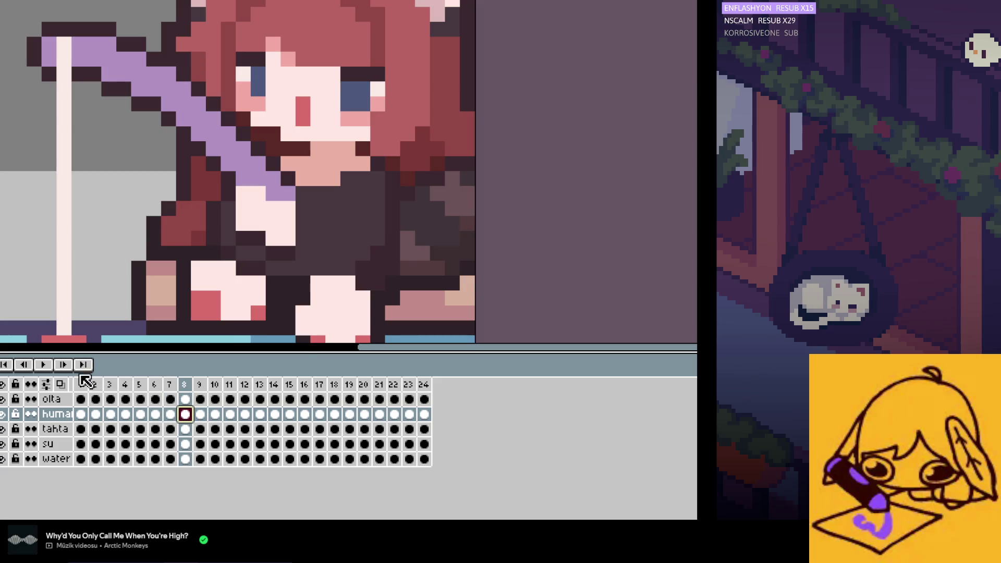
# Step: Preview the full loop again and stop it on frame 1
pyautogui.press('Return')
pyautogui.scroll(-3, 353, 259)
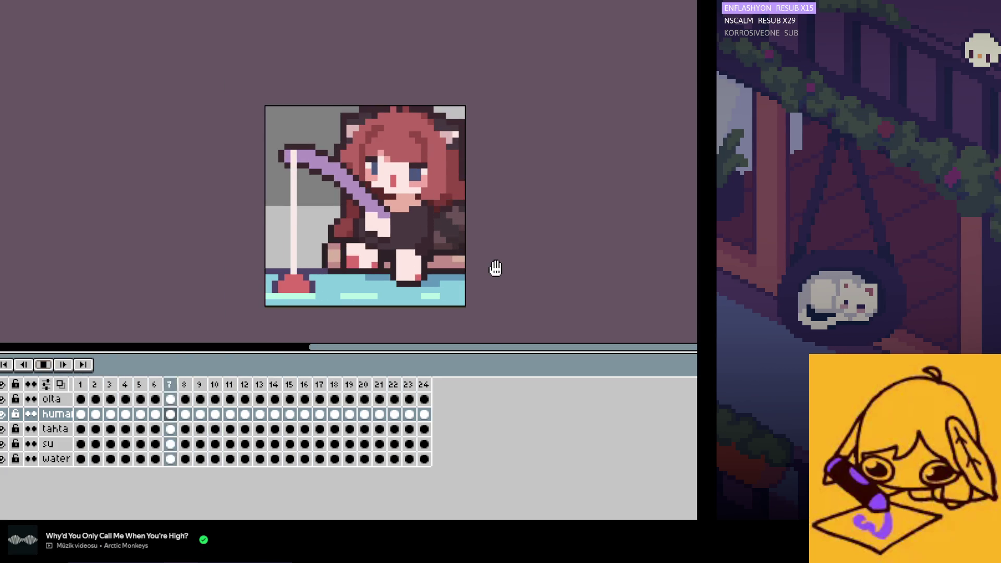
pyautogui.scroll(-2, 503, 268)
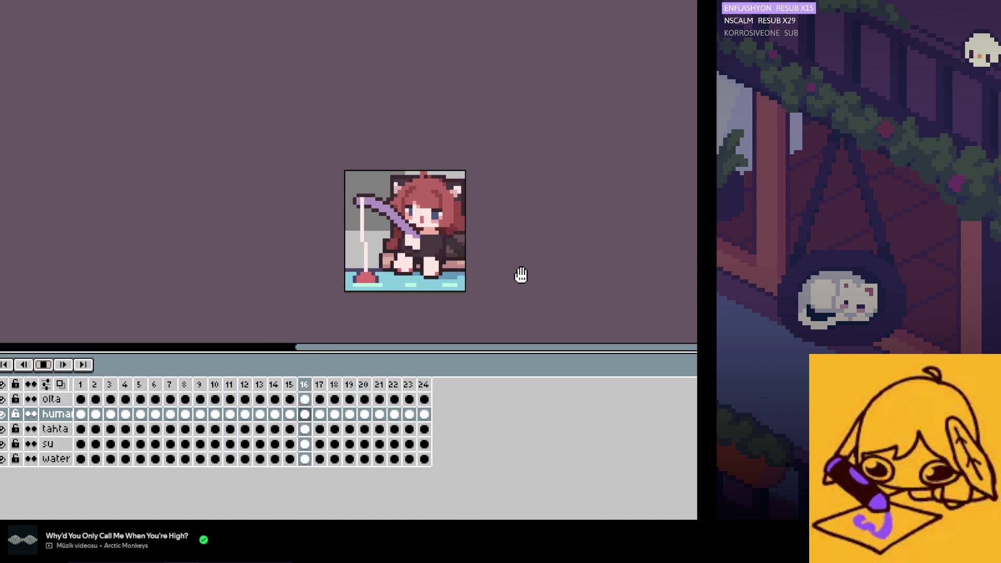
pyautogui.scroll(2, 506, 271)
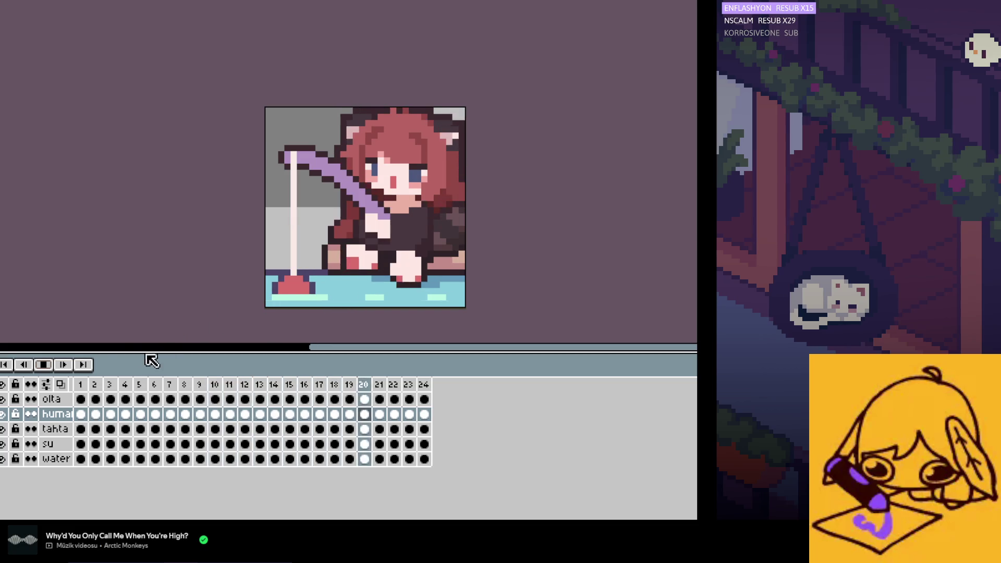
pyautogui.click(43, 365)
pyautogui.click(81, 414)
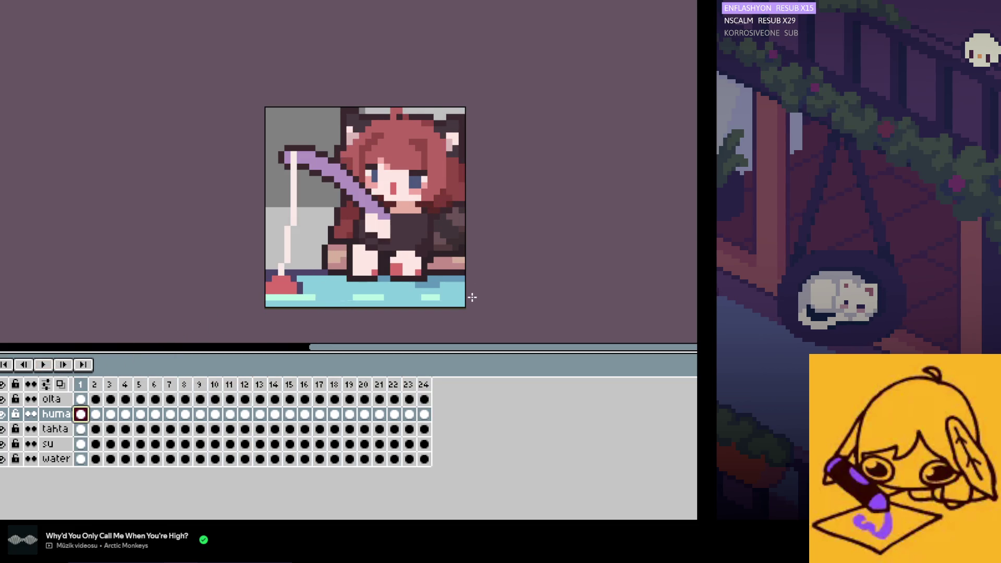
# Step: Zoom in on the sprite and advance to frame 3
pyautogui.scroll(2, 472, 297)
pyautogui.press('Right')
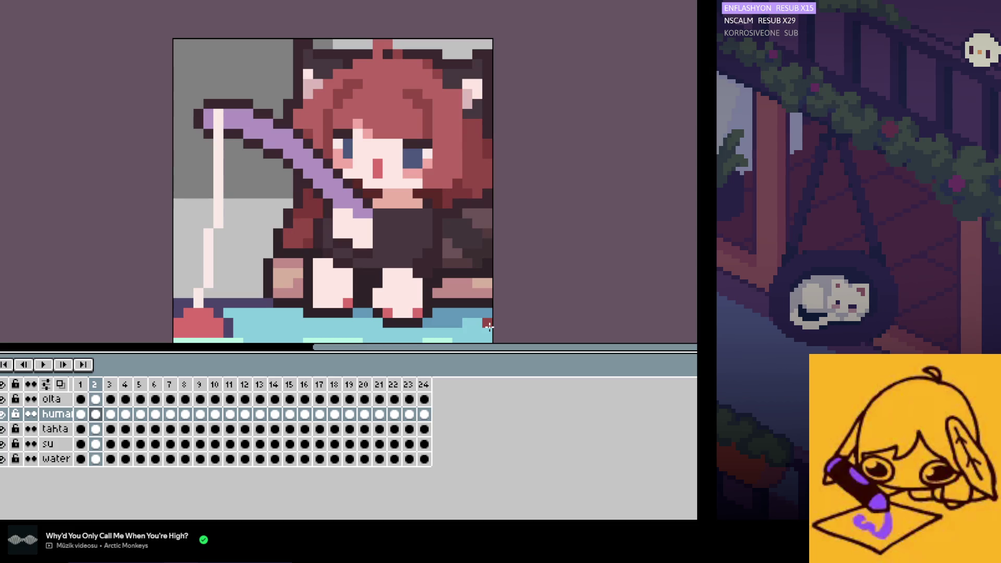
pyautogui.press('Right')
pyautogui.scroll(1, 477, 244)
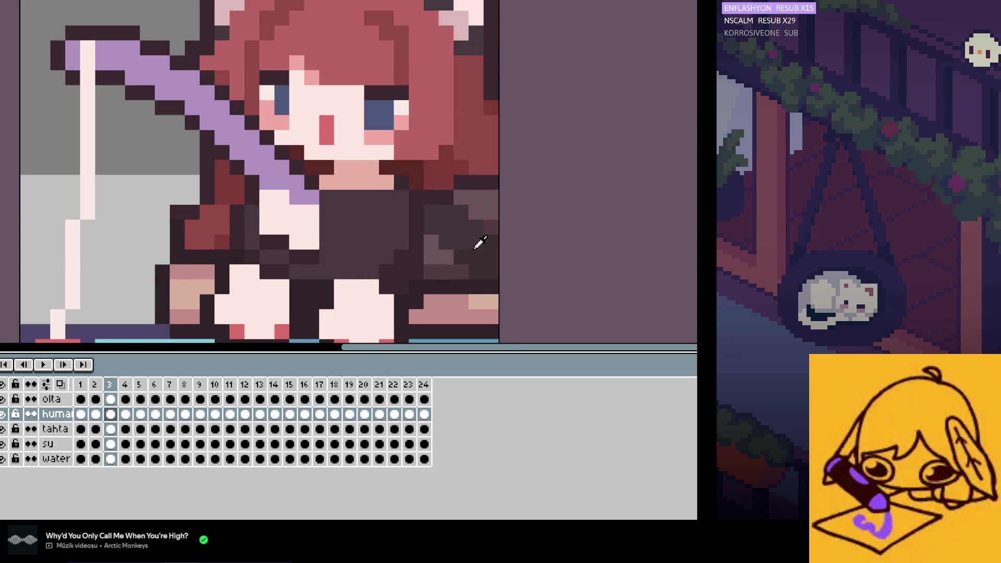
# Step: Paint a lighter brown pixel on the sleeve and flip between frames 2 and 3
pyautogui.scroll(1, 480, 241)
pyautogui.click(470, 201)
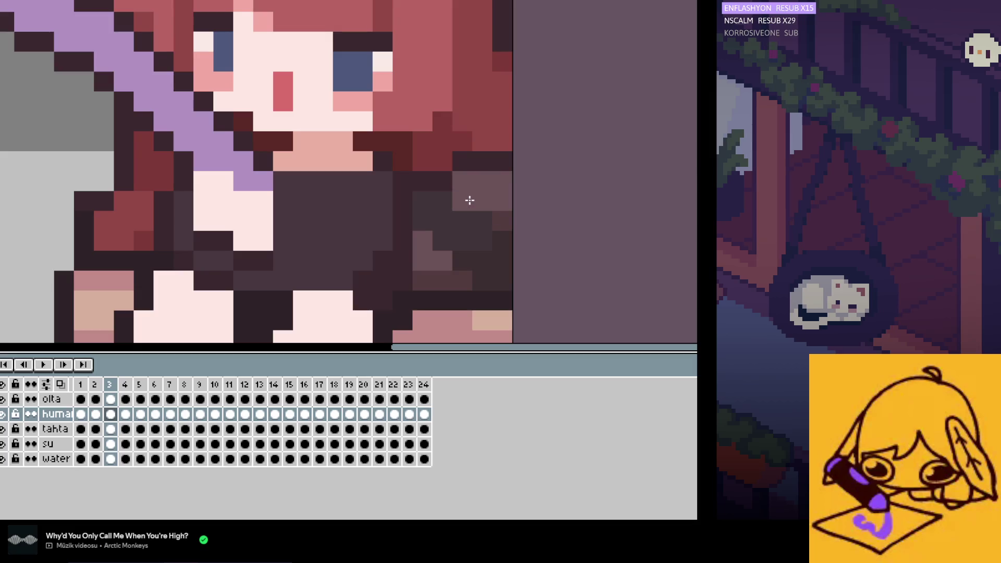
pyautogui.press('Left')
pyautogui.press('Right')
pyautogui.press('Left')
pyautogui.press('Right')
pyautogui.press('Left')
pyautogui.press('Right')
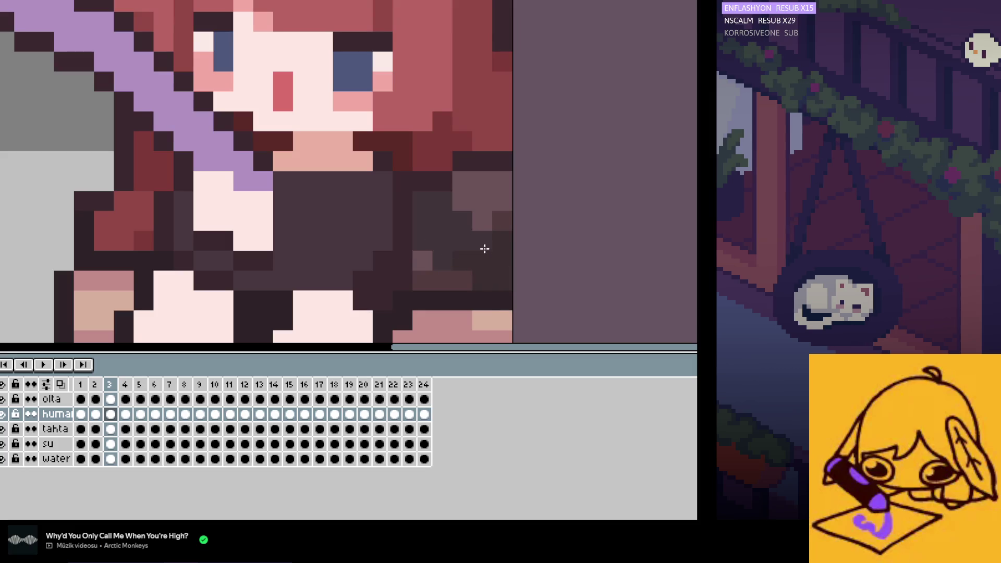
# Step: Compare the sleeve against frame 2 repeatedly, then zoom out to the whole sprite
pyautogui.press('Left')
pyautogui.press('Right')
pyautogui.press('Left')
pyautogui.press('Right')
pyautogui.press('Left')
pyautogui.press('Right')
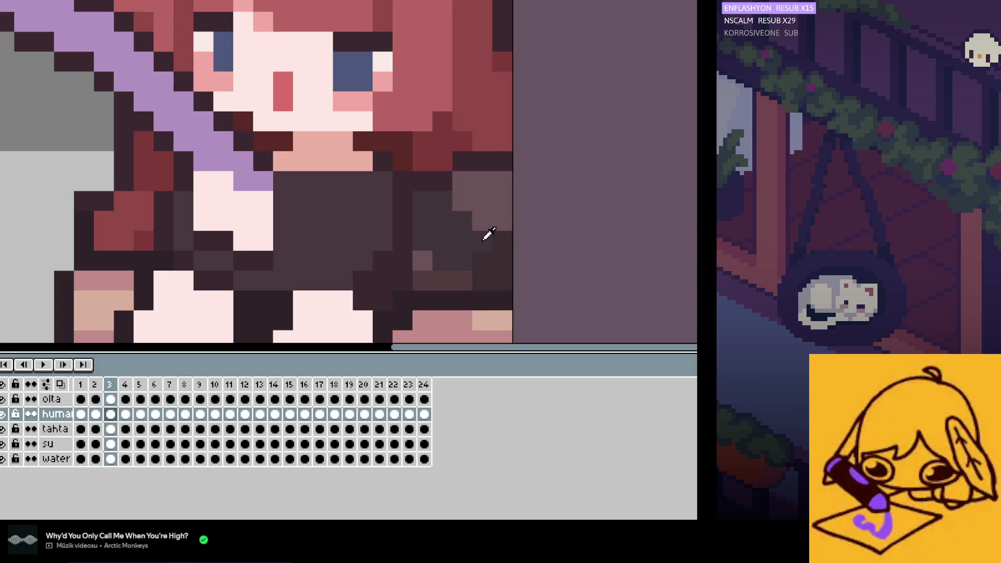
pyautogui.press('Left')
pyautogui.press('Right')
pyautogui.scroll(-2, 573, 256)
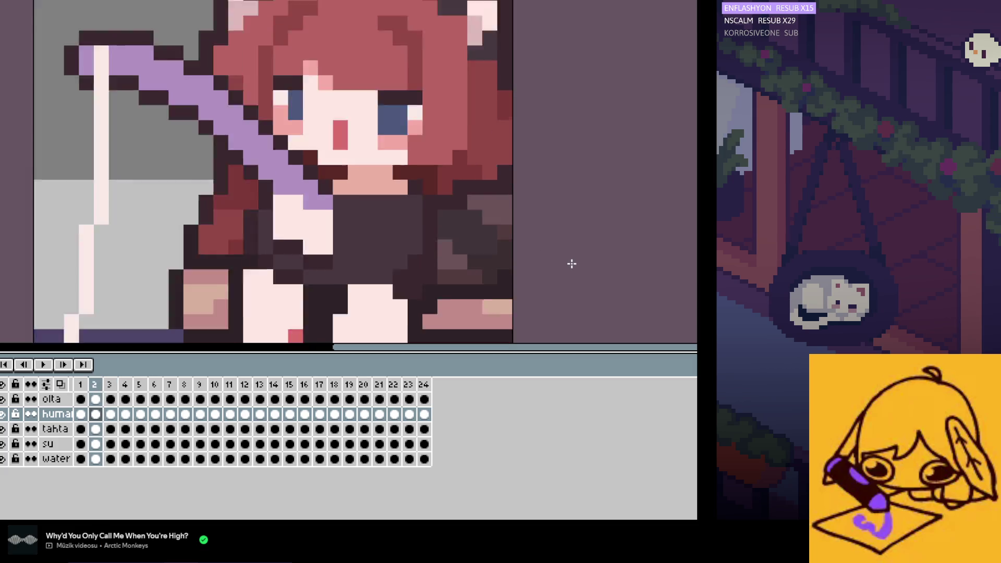
pyautogui.press('Left')
# Step: Toggle frames 2 and 3 to check the knee and sleeve transition
pyautogui.press('Right')
pyautogui.press('Left')
pyautogui.press('Right')
pyautogui.press('Left')
pyautogui.press('Right')
pyautogui.press('Left')
pyautogui.press('Right')
pyautogui.press('Left')
pyautogui.press('Right')
pyautogui.press('Left')
pyautogui.press('Right')
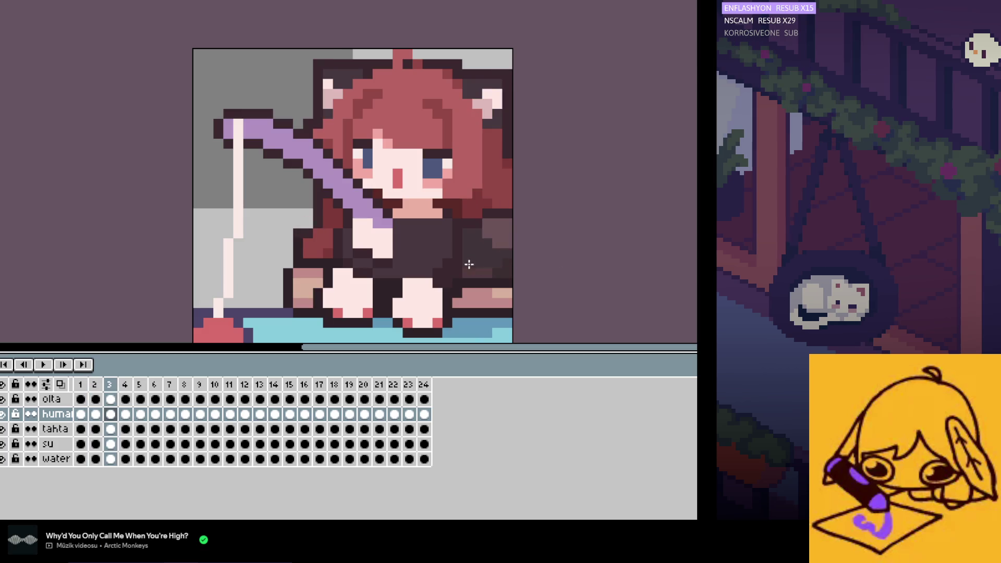
# Step: Alternate between frames 3 and 2 again to verify the retouched sleeve
pyautogui.press('Left')
pyautogui.press('Right')
pyautogui.press('Left')
pyautogui.press('Right')
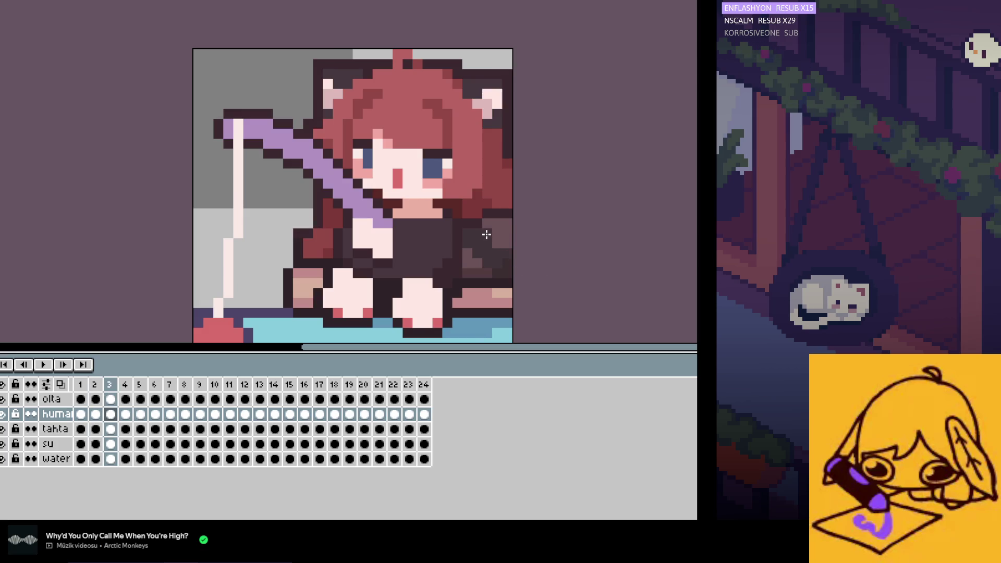
pyautogui.press('Left')
pyautogui.press('Right')
pyautogui.press('Left')
pyautogui.press('Right')
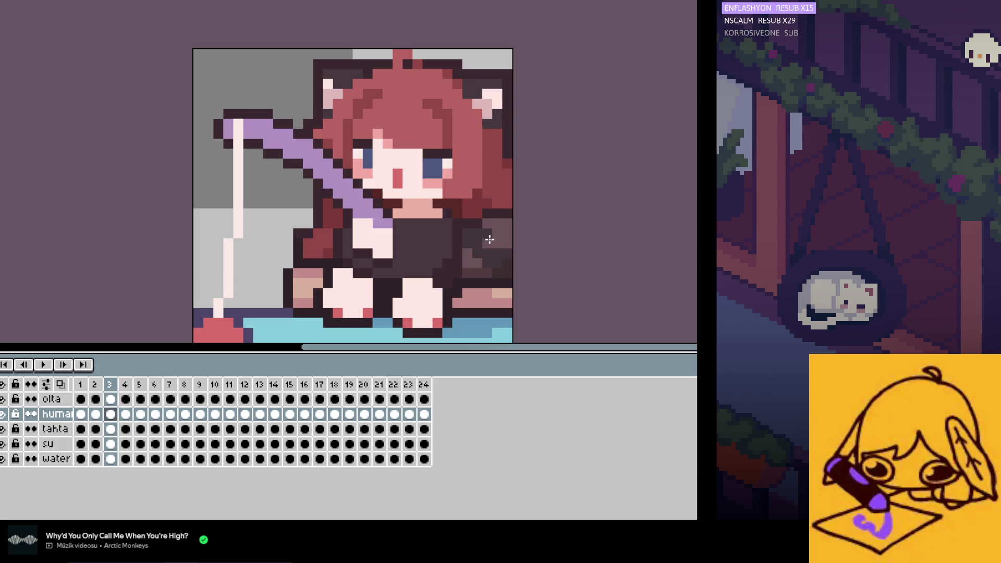
# Step: Flip between frames 2 and 3, peek at frame 4, then return to frame 1
pyautogui.press('Left')
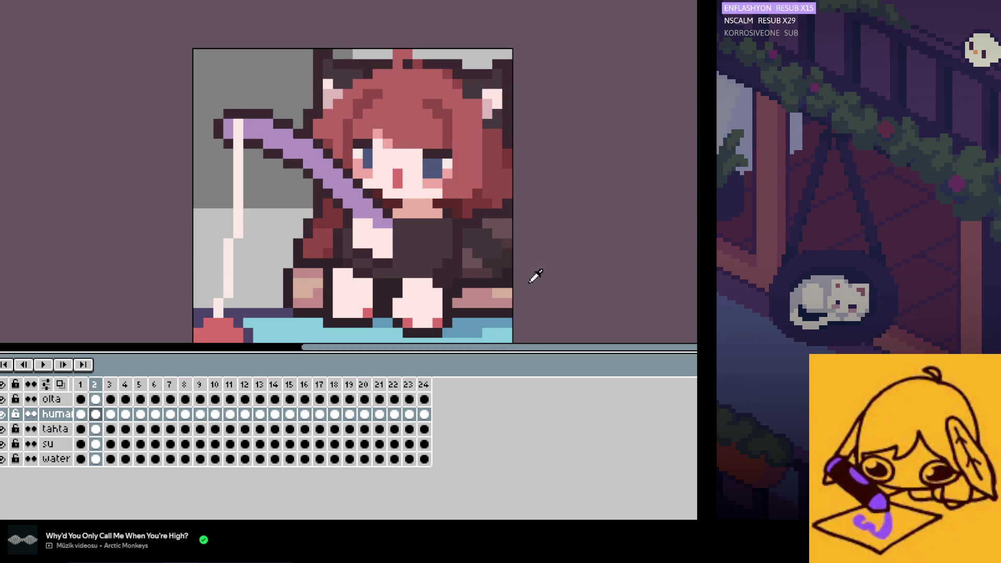
pyautogui.press('Right')
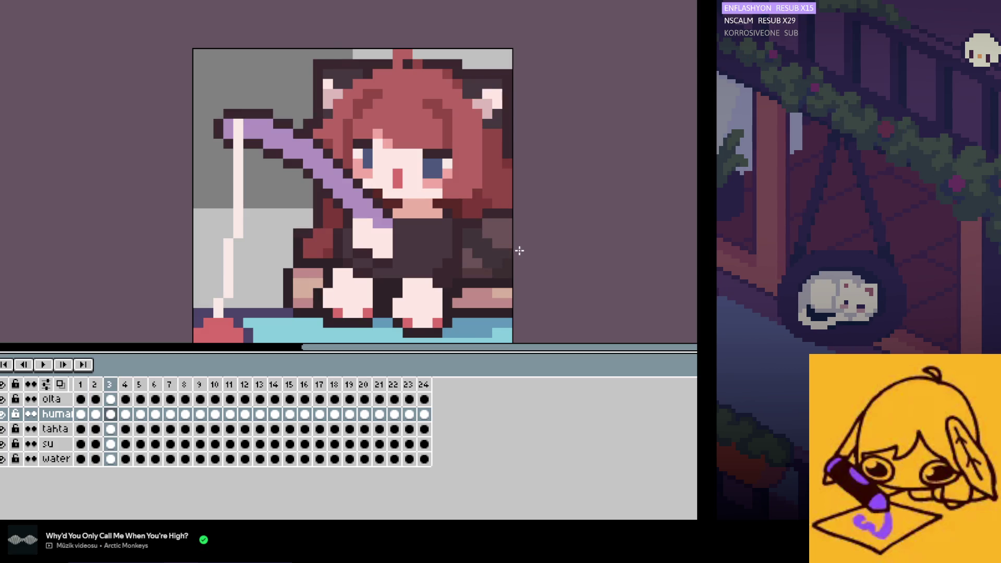
pyautogui.press('Left')
pyautogui.press('Right')
pyautogui.press('Left')
pyautogui.press('Right')
pyautogui.press('Right')
pyautogui.press('Left')
pyautogui.press('Left')
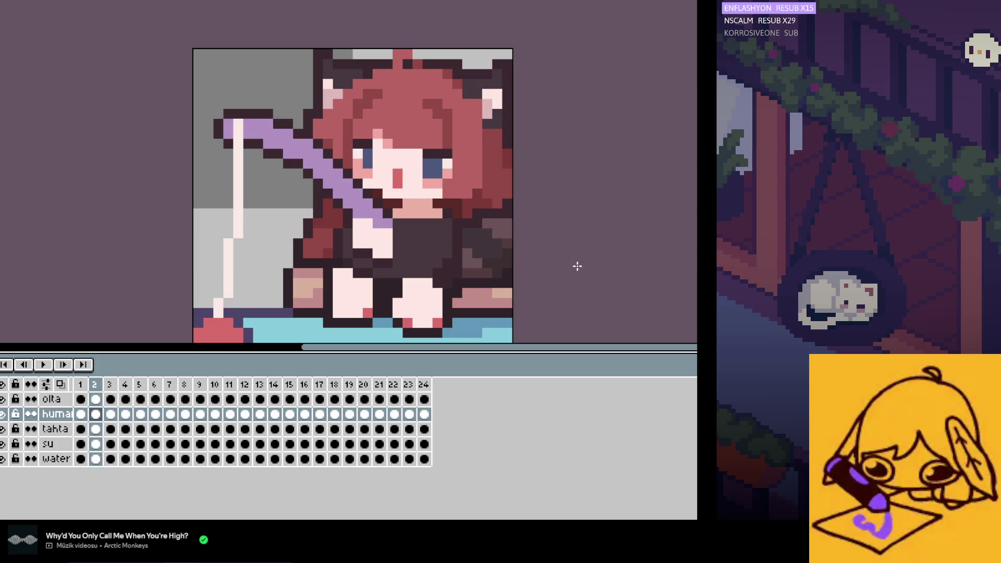
pyautogui.press('Left')
pyautogui.press('Left')
# Step: Step through frames 1 to 3 to preview the motion, ending zoomed in on frame 3
pyautogui.press('Right')
pyautogui.press('Right')
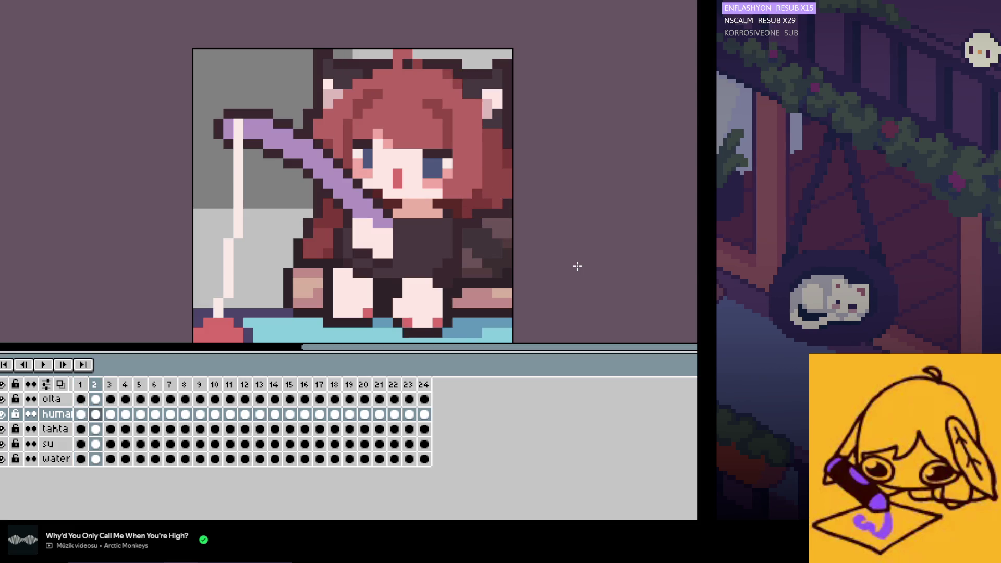
pyautogui.press('Right')
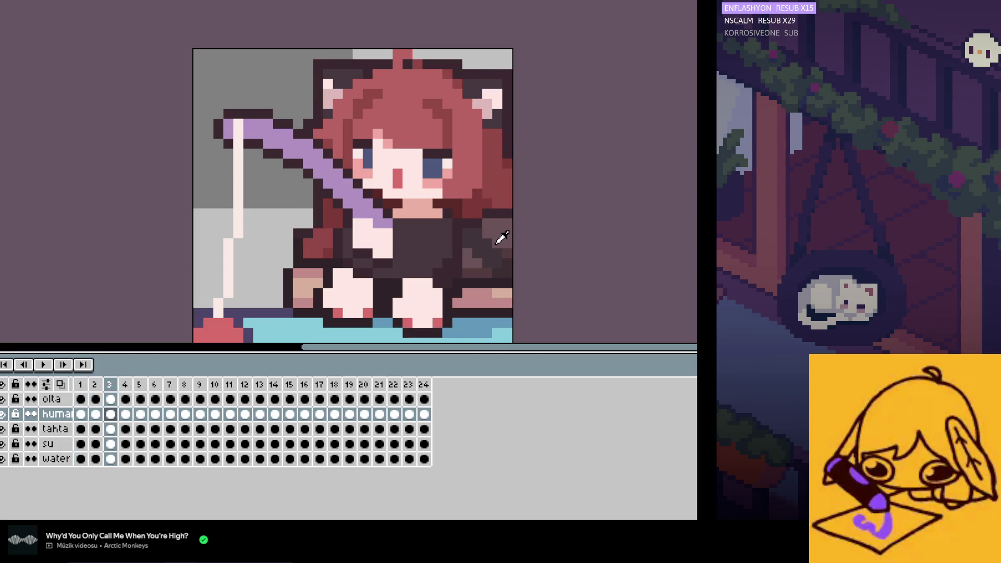
pyautogui.press('Left')
pyautogui.press('Left')
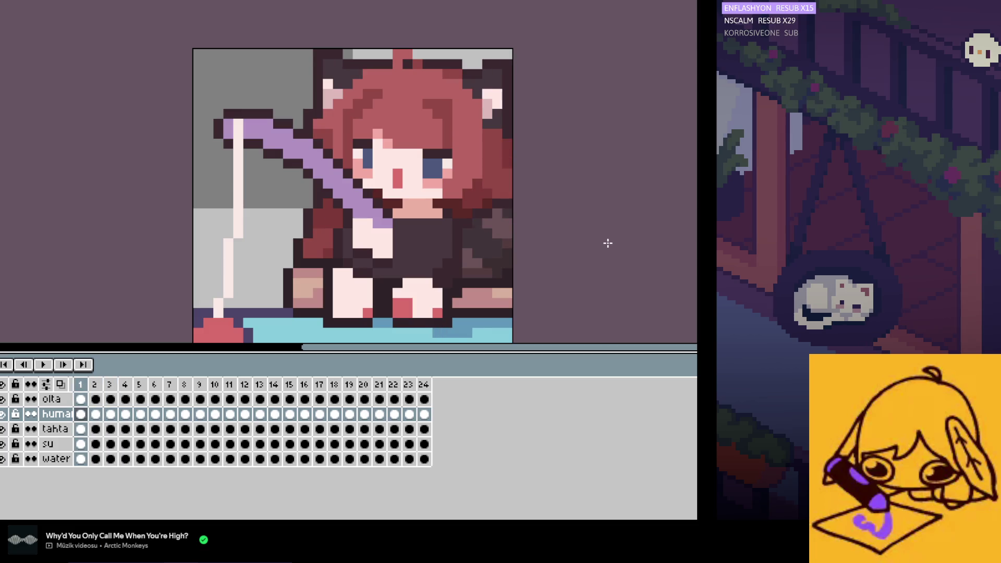
pyautogui.press('Right')
pyautogui.press('Right')
pyautogui.press('Left')
pyautogui.press('Left')
pyautogui.press('Right')
pyautogui.press('Right')
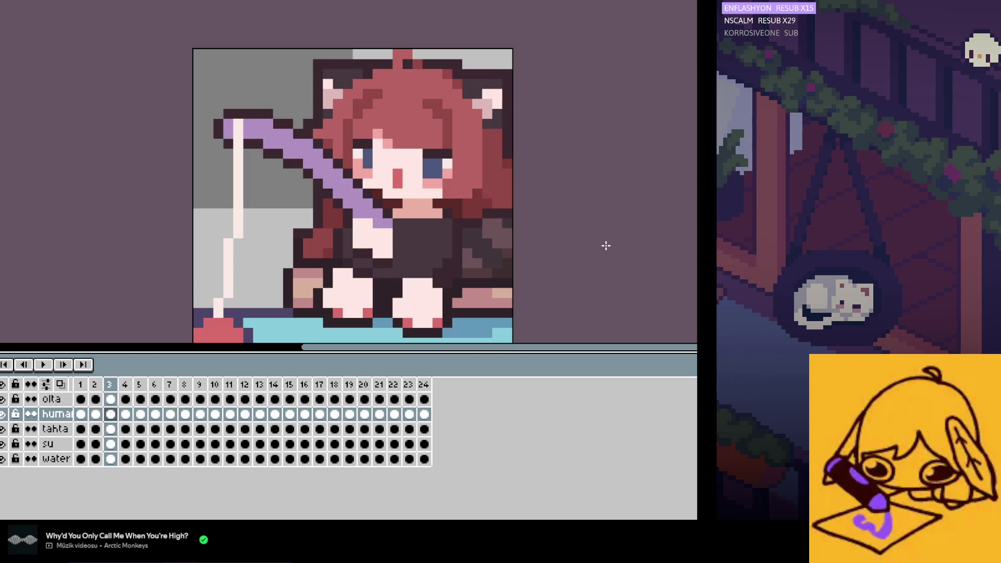
pyautogui.press('Left')
pyautogui.press('Left')
pyautogui.press('Right')
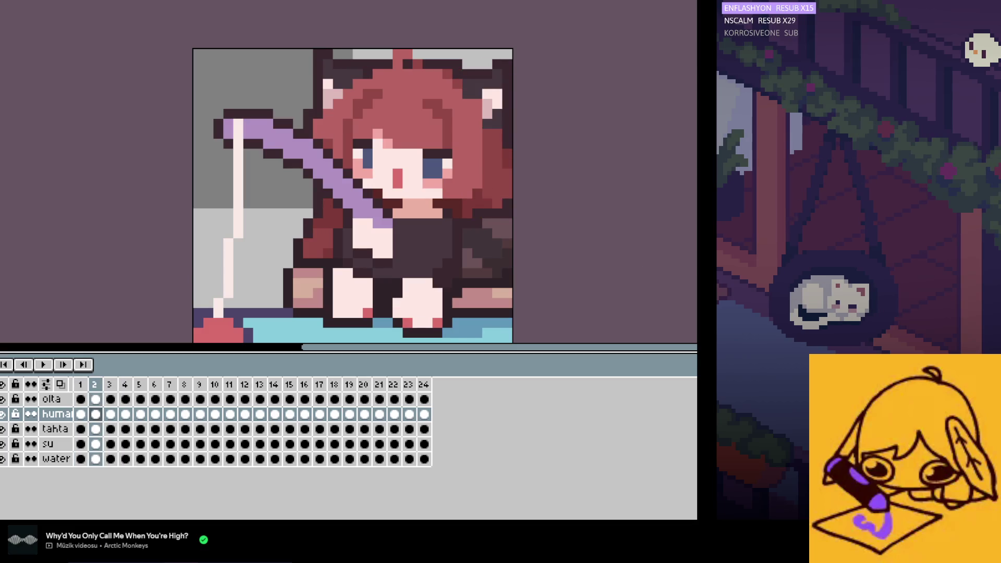
pyautogui.press('Right')
pyautogui.scroll(1, 528, 217)
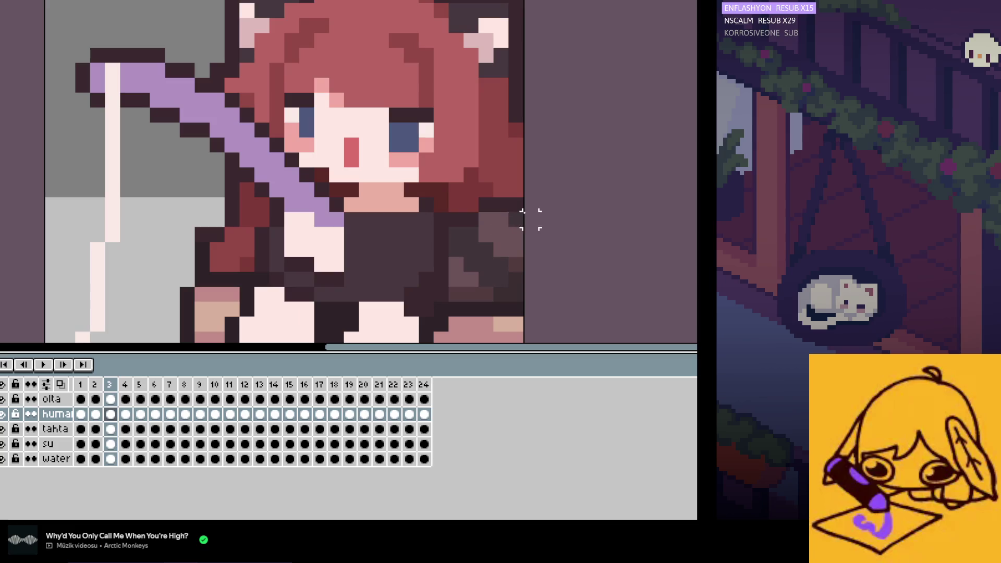
pyautogui.moveTo(526, 210); pyautogui.dragTo(446, 304)
pyautogui.click(125, 414)
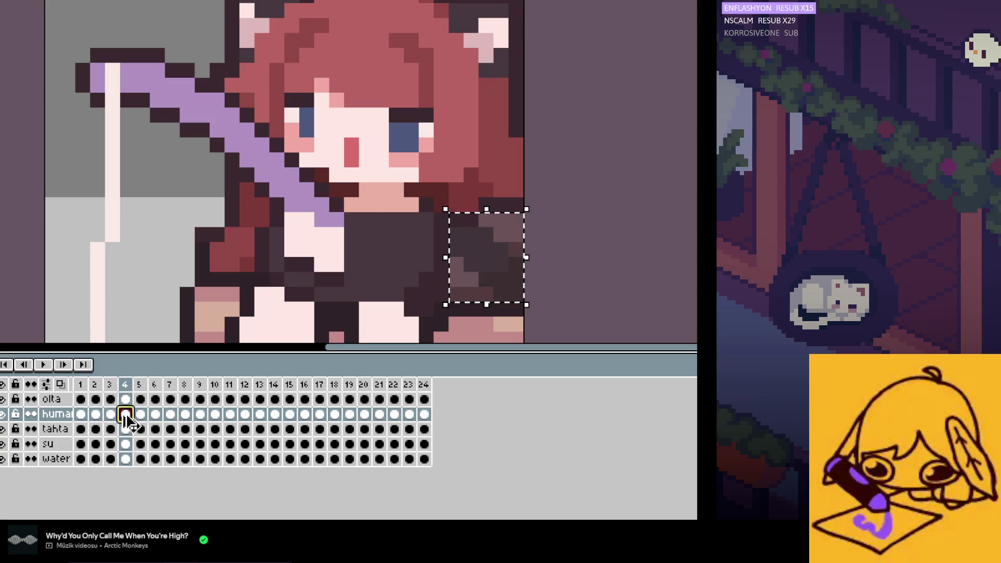
pyautogui.click(140, 414)
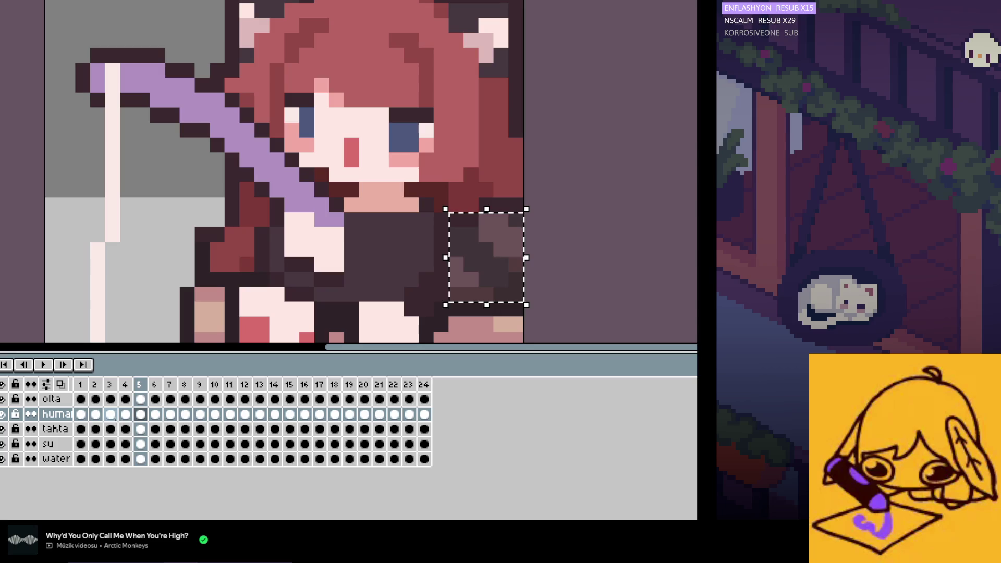
pyautogui.click(155, 414)
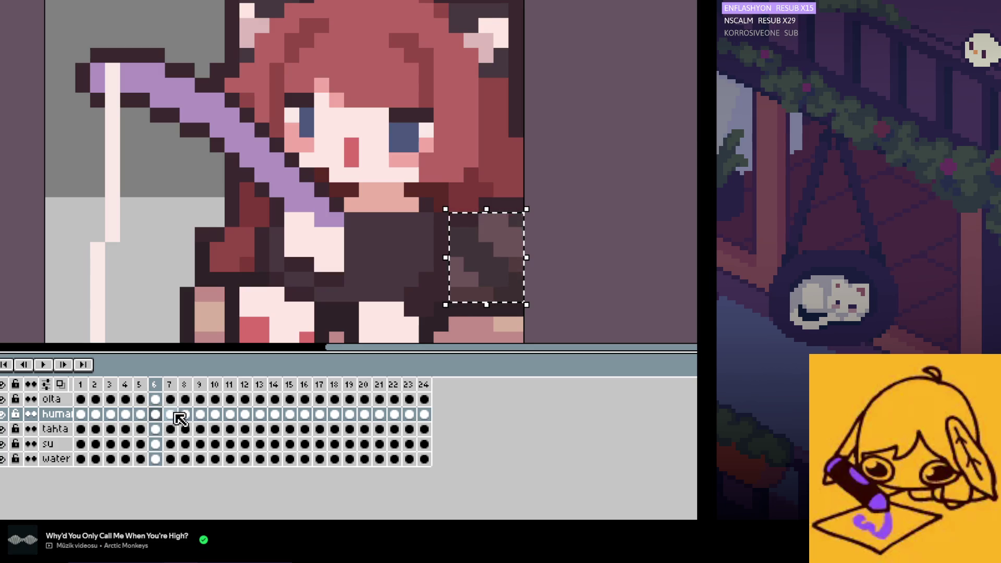
pyautogui.click(174, 414)
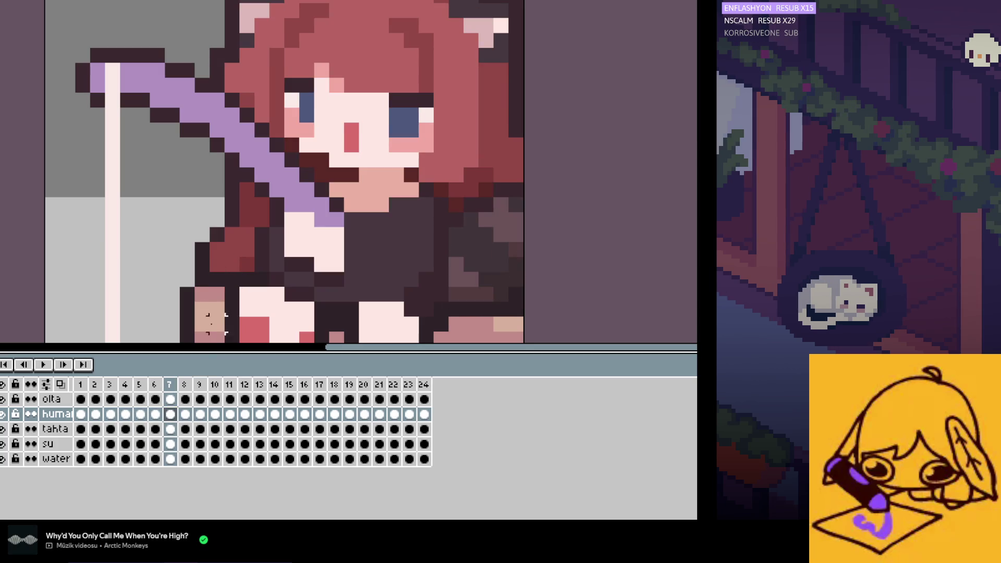
pyautogui.click(155, 414)
pyautogui.click(170, 414)
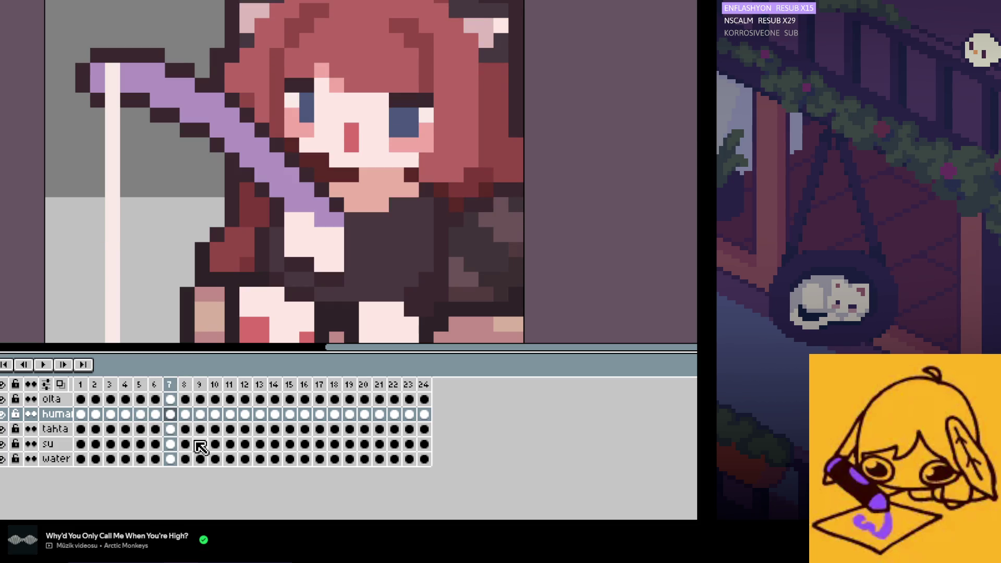
pyautogui.press('Left')
pyautogui.press('Left')
pyautogui.press('Left')
pyautogui.press('Left')
pyautogui.press('Left')
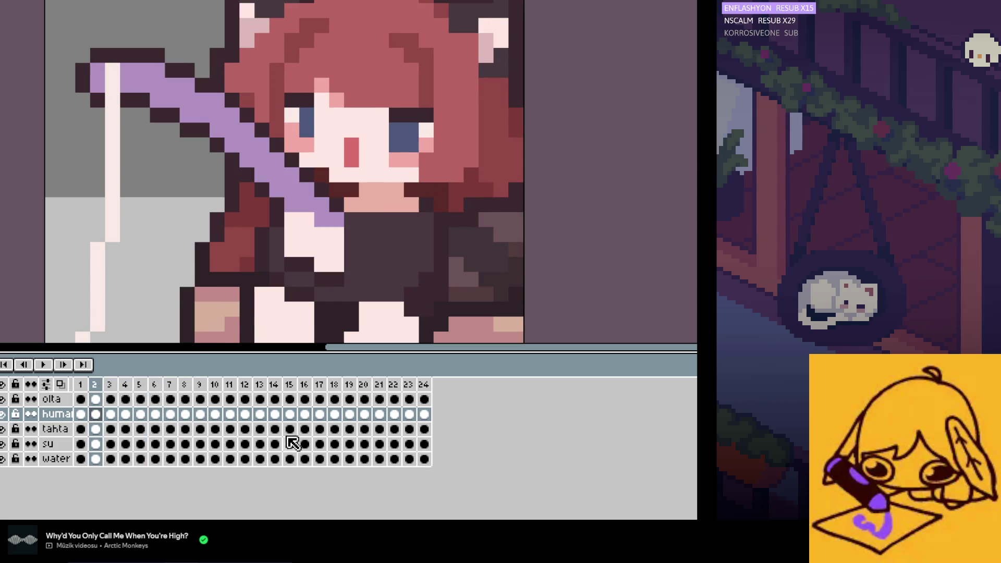
pyautogui.click(290, 414)
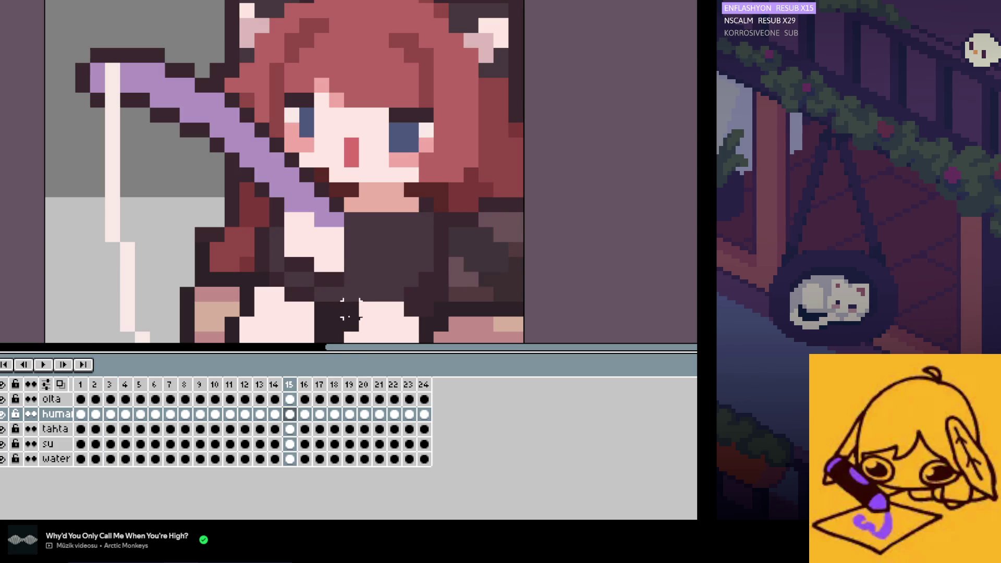
pyautogui.hotkey('ctrl', 'z')
pyautogui.click(304, 414)
pyautogui.click(320, 414)
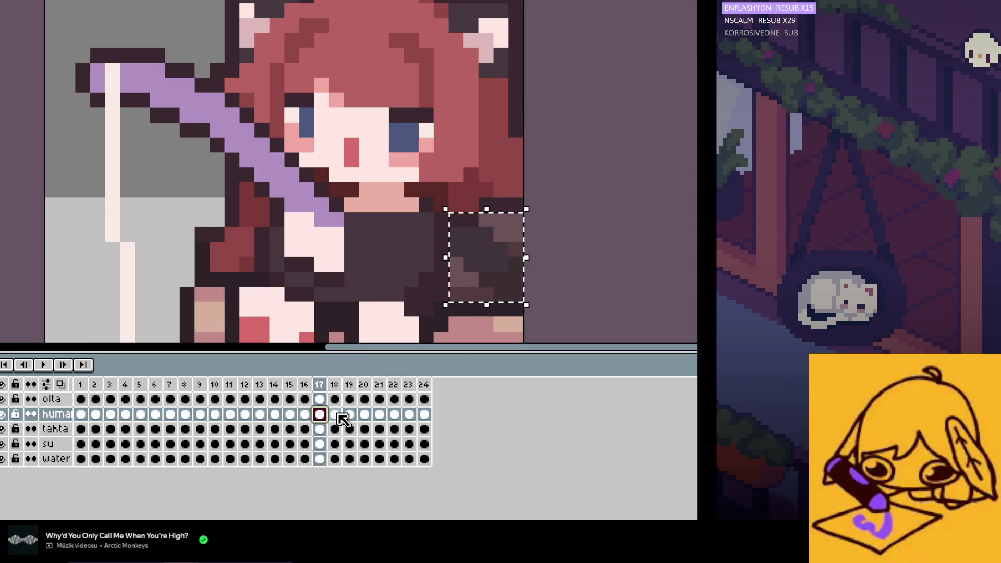
pyautogui.click(334, 414)
pyautogui.hotkey('ctrl', 'd')
pyautogui.press('Right')
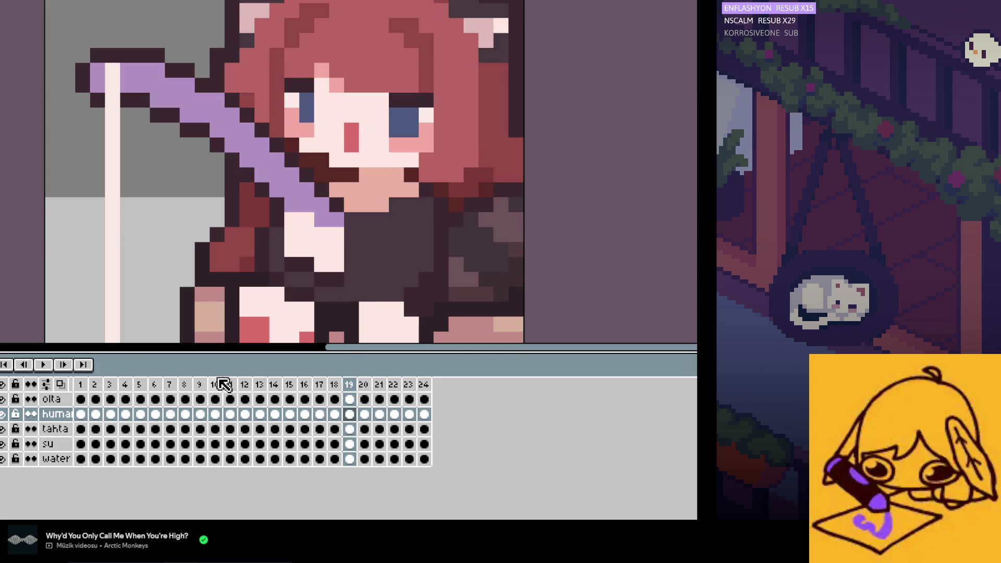
pyautogui.click(37, 367)
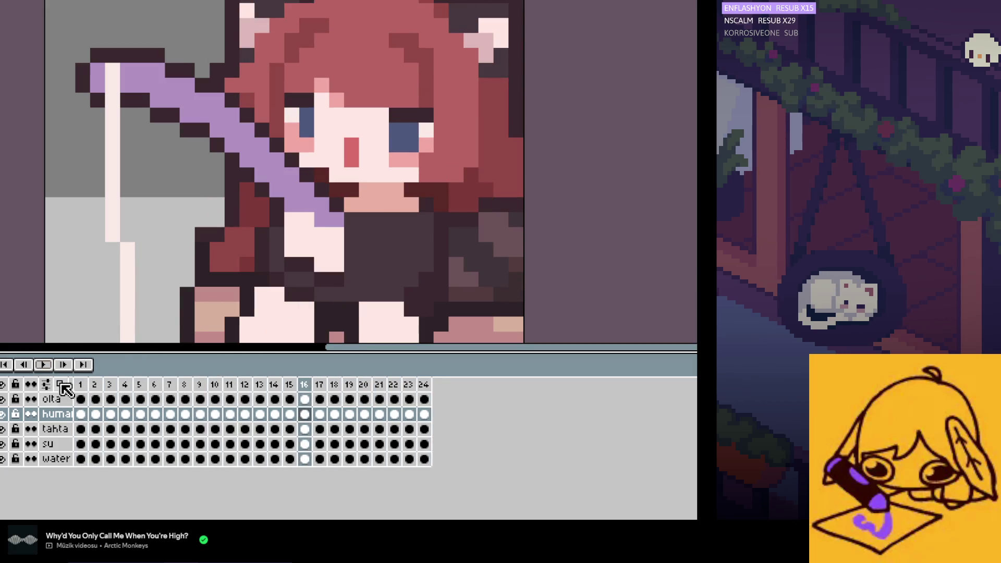
pyautogui.click(80, 414)
pyautogui.press('Right')
pyautogui.press('Right')
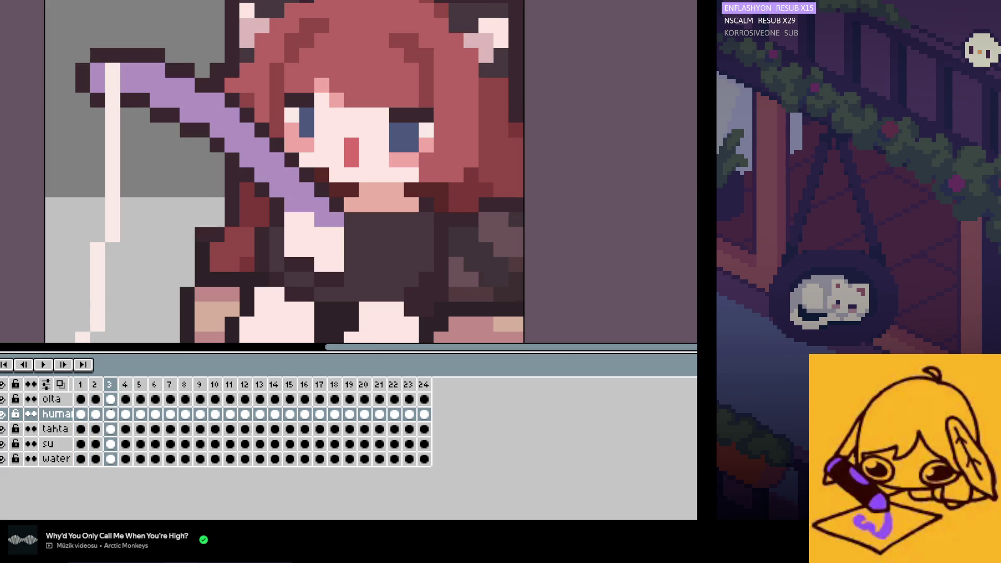
pyautogui.click(125, 414)
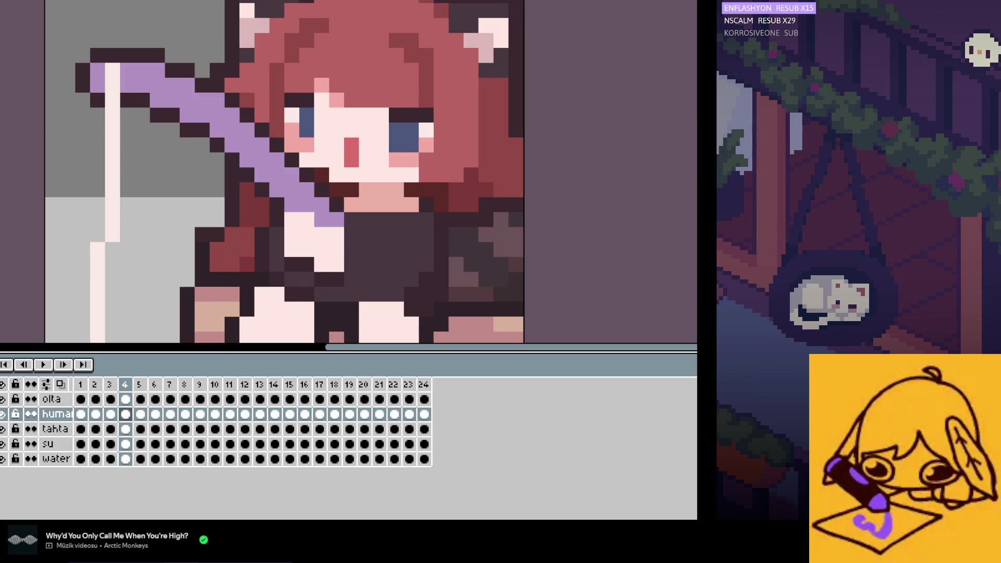
pyautogui.press('Return')
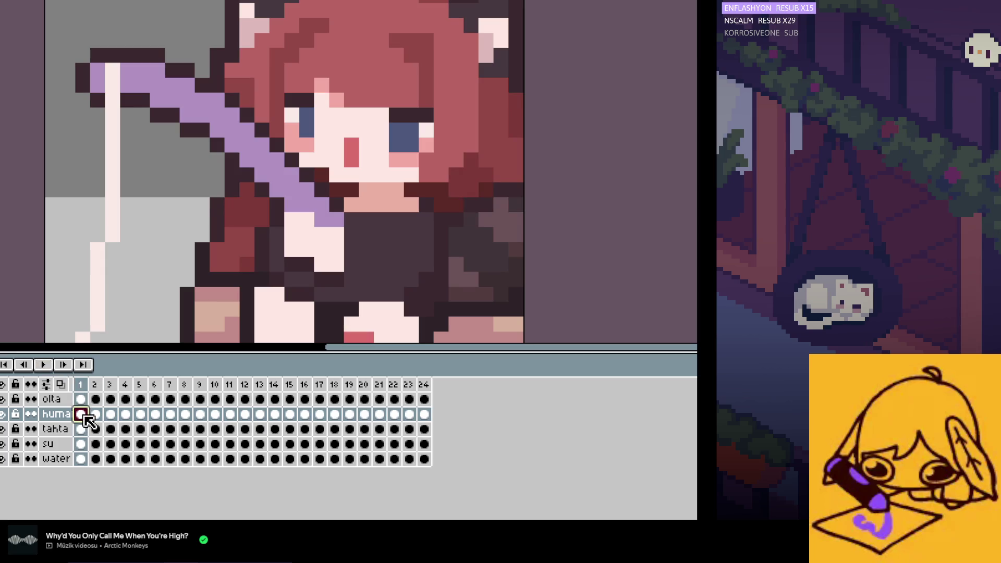
pyautogui.press('Return')
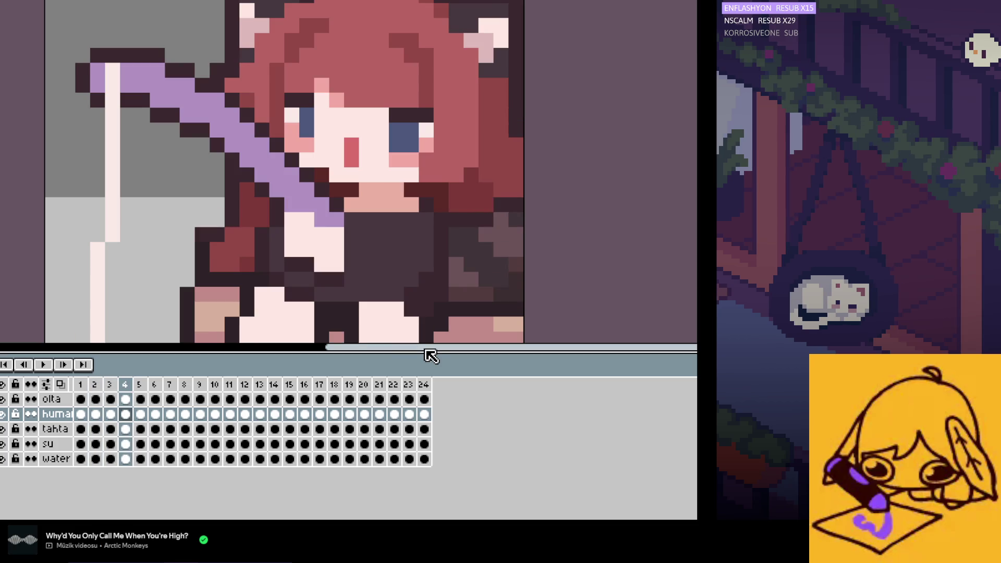
pyautogui.press('Left')
pyautogui.press('Left')
pyautogui.press('Right')
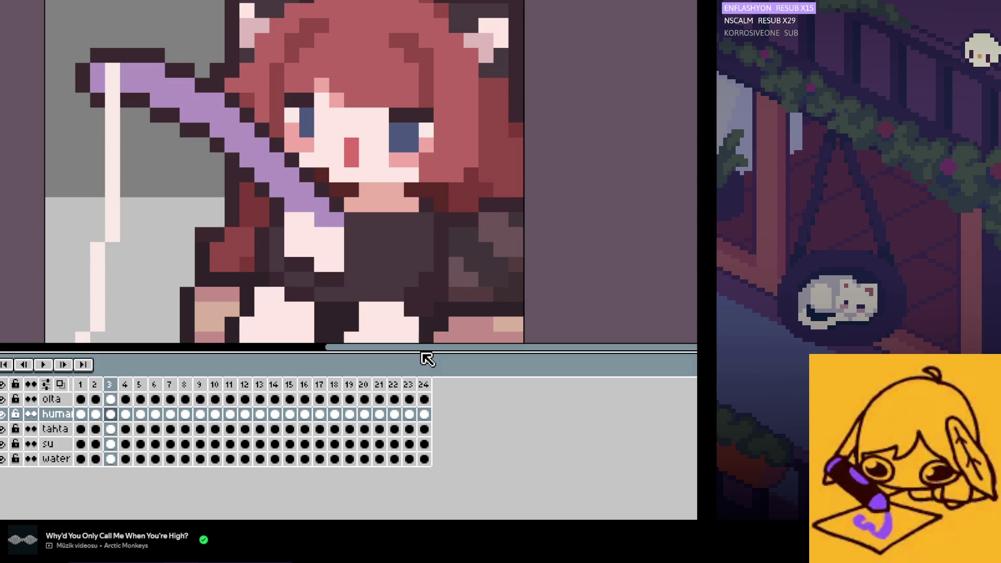
pyautogui.press('Right')
pyautogui.press('Left')
pyautogui.press('Left')
pyautogui.press('Right')
pyautogui.press('Left')
pyautogui.press('Right')
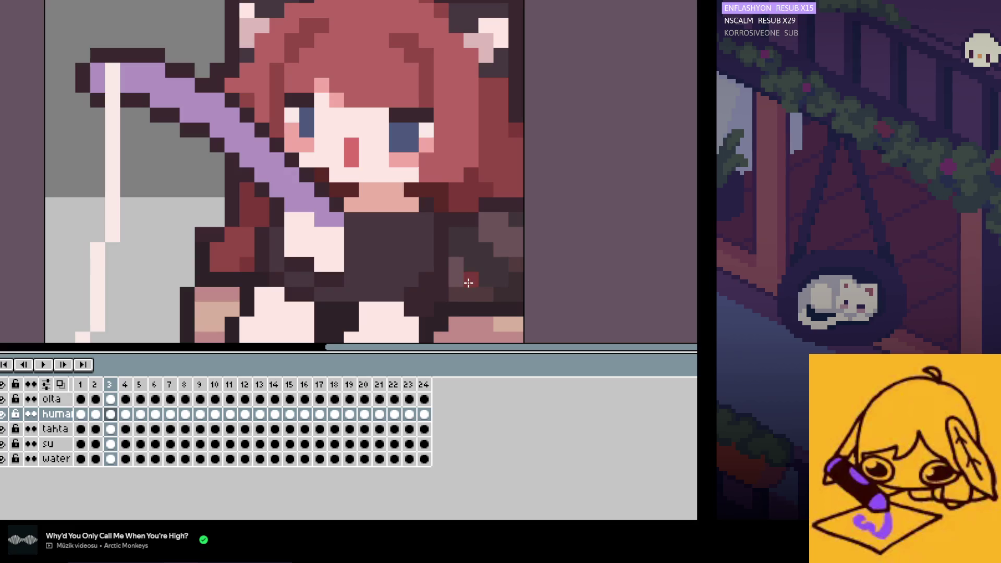
pyautogui.press('Left')
pyautogui.press('Right')
pyautogui.press('Right')
pyautogui.press('Left')
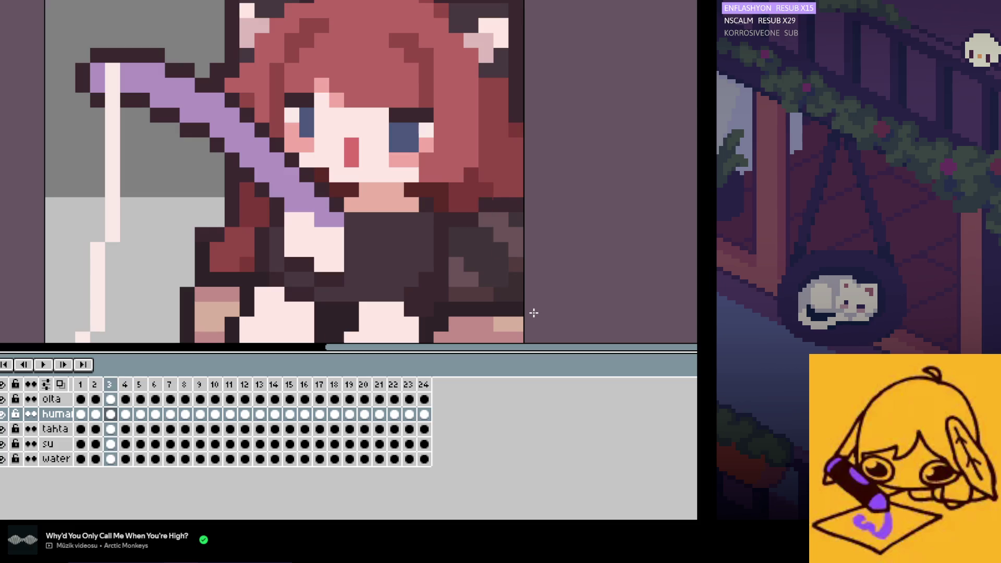
pyautogui.press('Left')
pyautogui.press('Left')
pyautogui.press('Right')
pyautogui.press('Right')
pyautogui.press('Right')
pyautogui.press('Left')
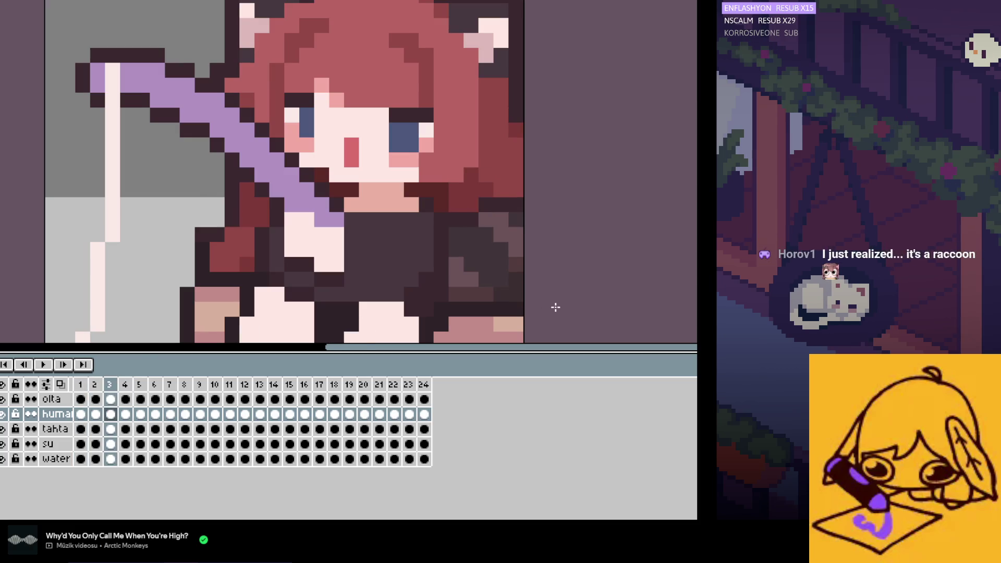
pyautogui.click(44, 365)
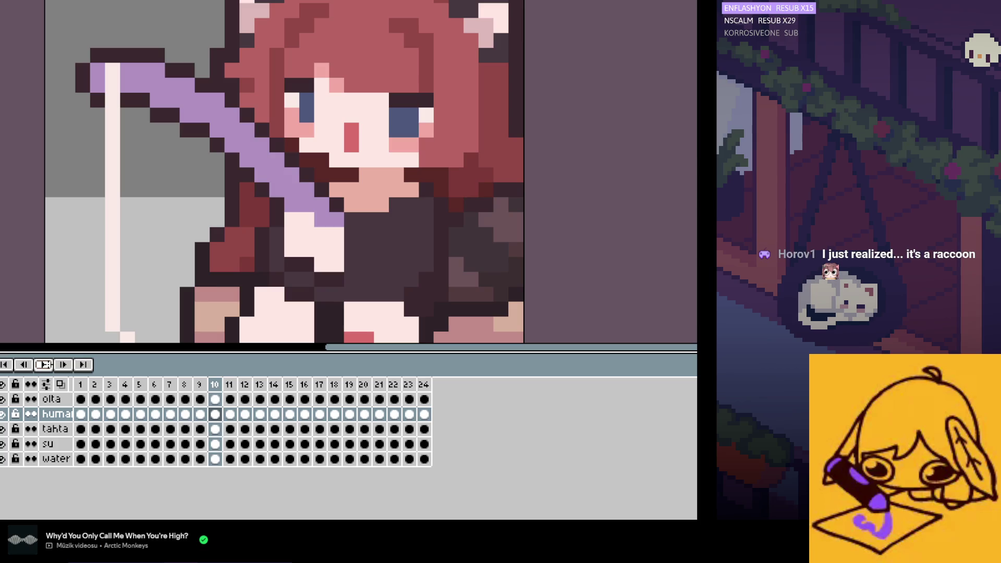
pyautogui.press('Return')
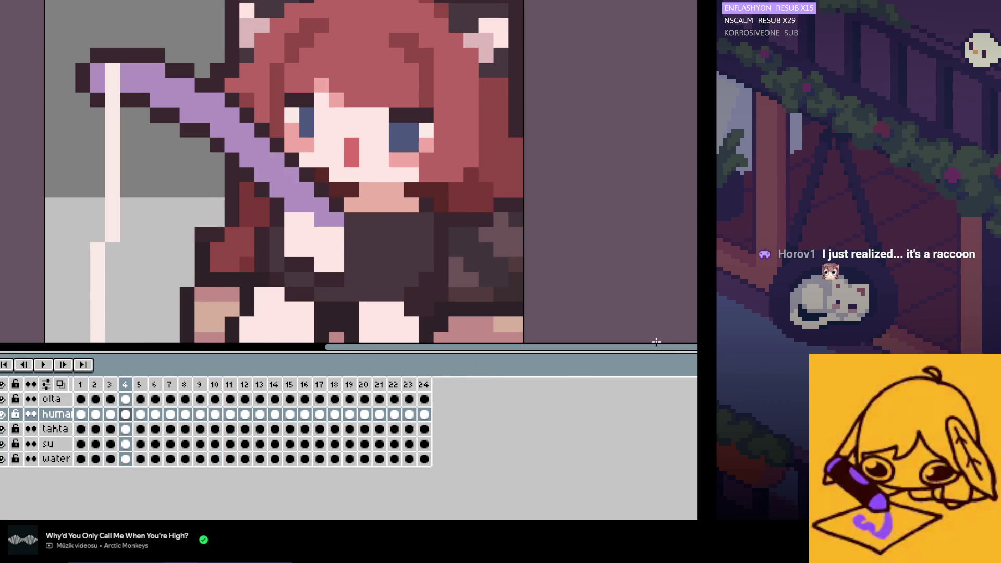
pyautogui.press('Right')
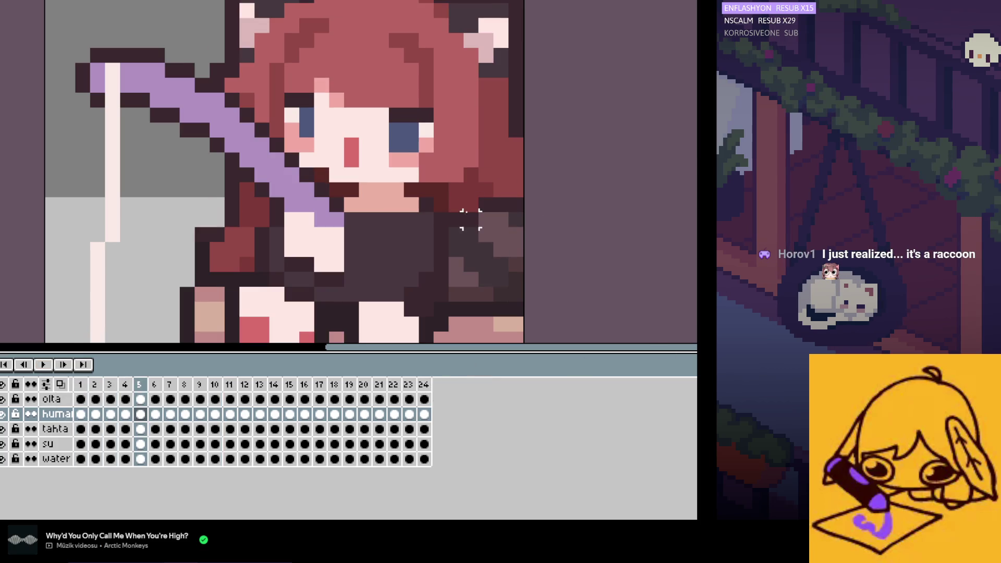
pyautogui.press('Left')
pyautogui.moveTo(474, 192)
pyautogui.mouseDown()
pyautogui.moveTo(498, 232)
pyautogui.moveTo(476, 230)
pyautogui.mouseUp()
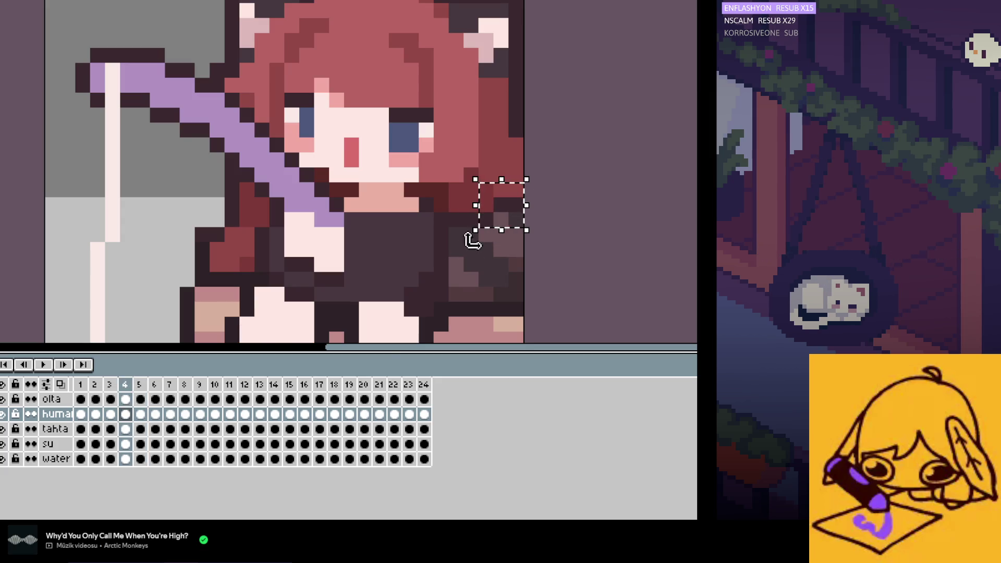
# Step: Step between frames 5, 6 and 7 to compare the girl's face
pyautogui.click(145, 414)
pyautogui.click(170, 415)
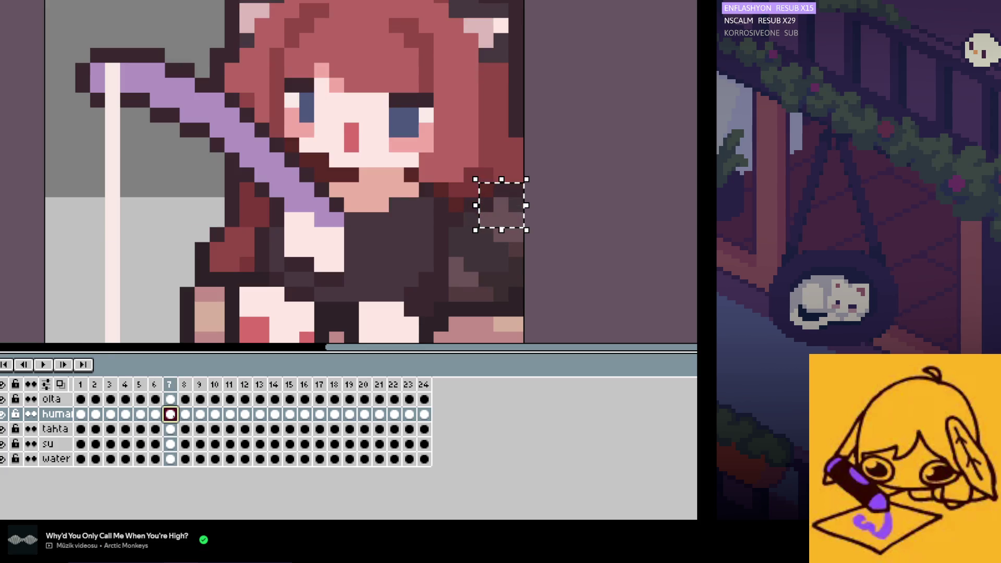
pyautogui.press('Down')
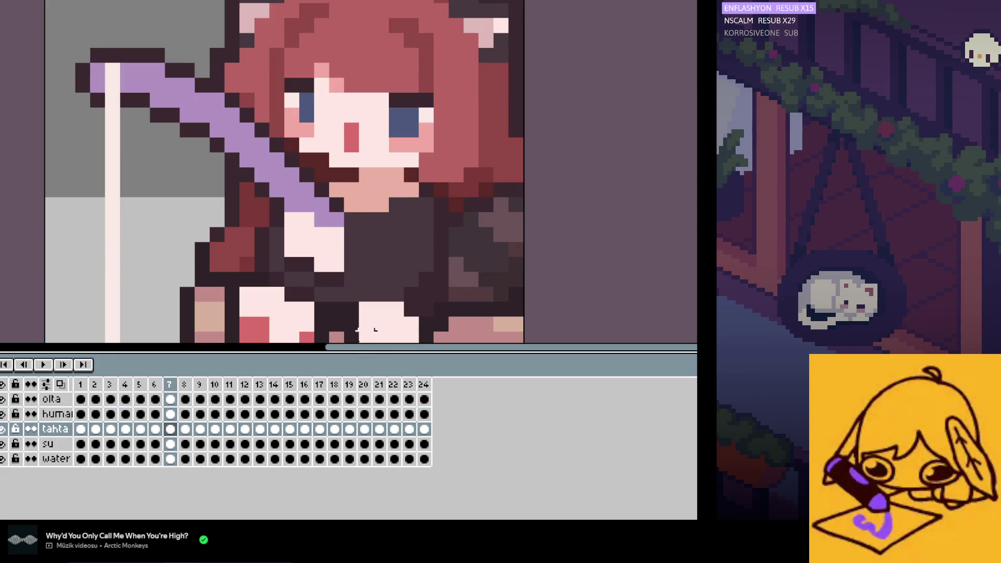
pyautogui.press('Left')
pyautogui.press('Left')
pyautogui.press('Left')
pyautogui.press('Right')
pyautogui.press('Right')
pyautogui.press('Right')
pyautogui.press('Left')
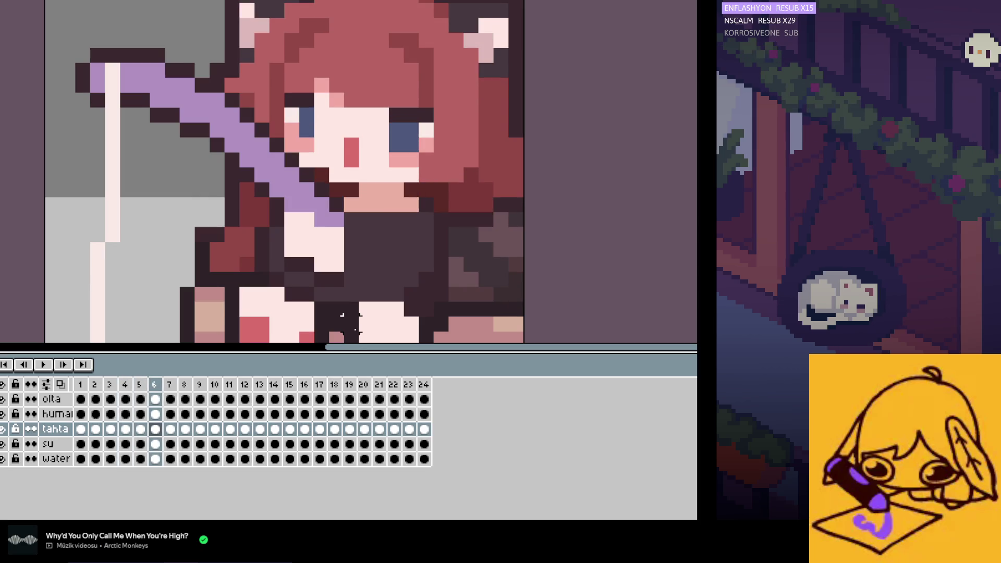
pyautogui.press('Right')
pyautogui.press('Left')
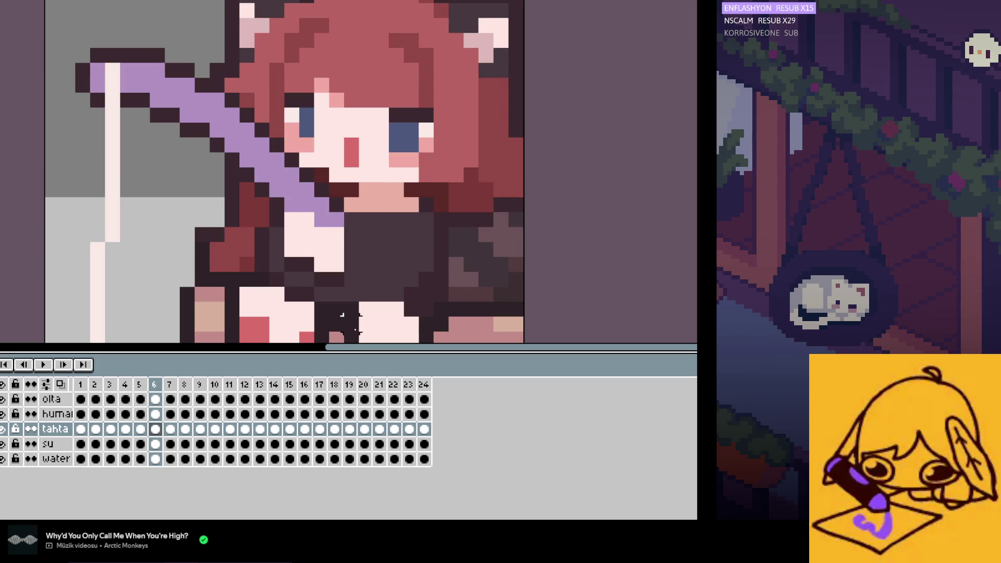
pyautogui.press('Right')
pyautogui.press('Left')
pyautogui.press('Right')
pyautogui.press('Left')
pyautogui.press('Right')
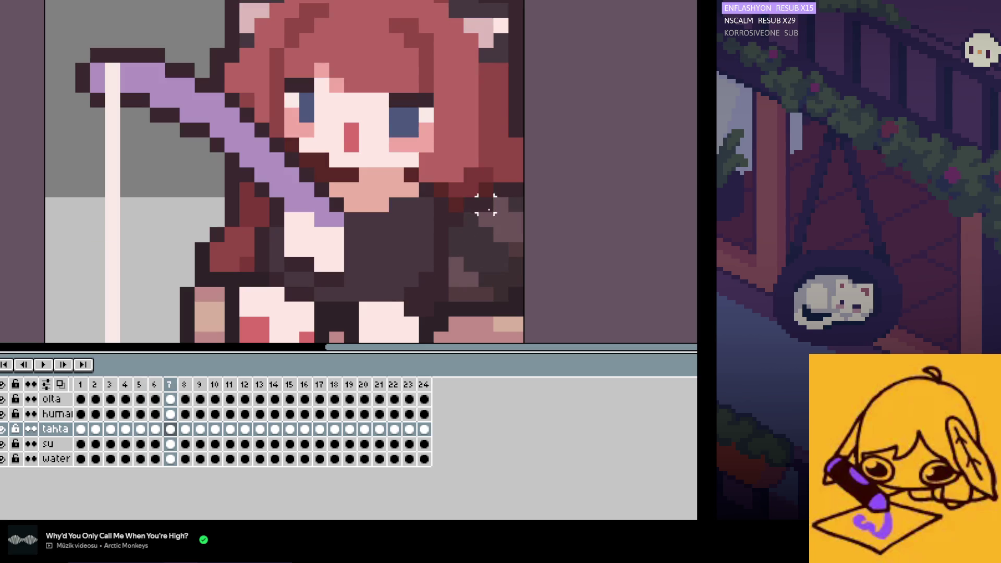
pyautogui.press('Left')
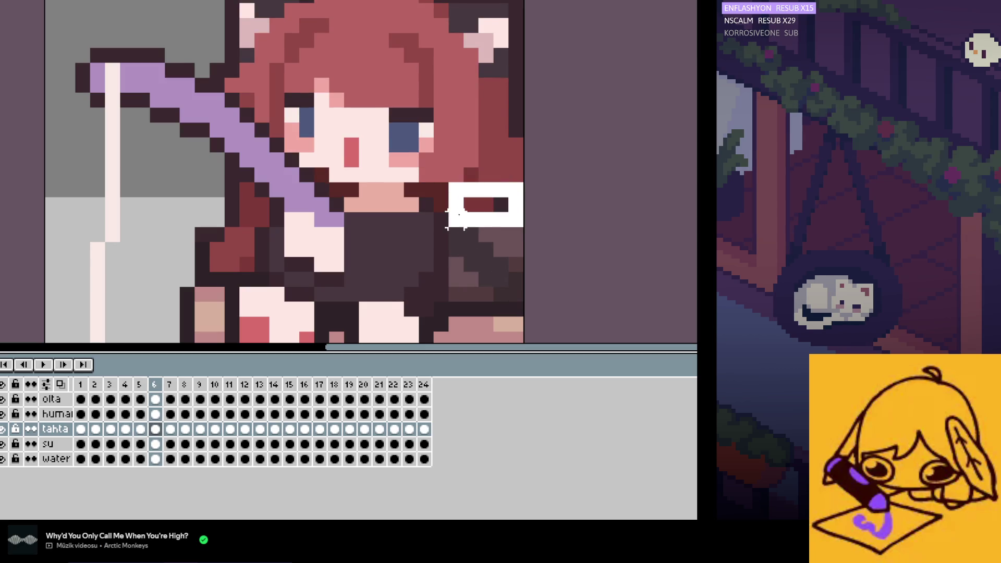
# Step: Check the hand area beside the hair, then toggle between frames 7 and 8
pyautogui.moveTo(470, 214); pyautogui.dragTo(449, 227)
pyautogui.click(172, 429)
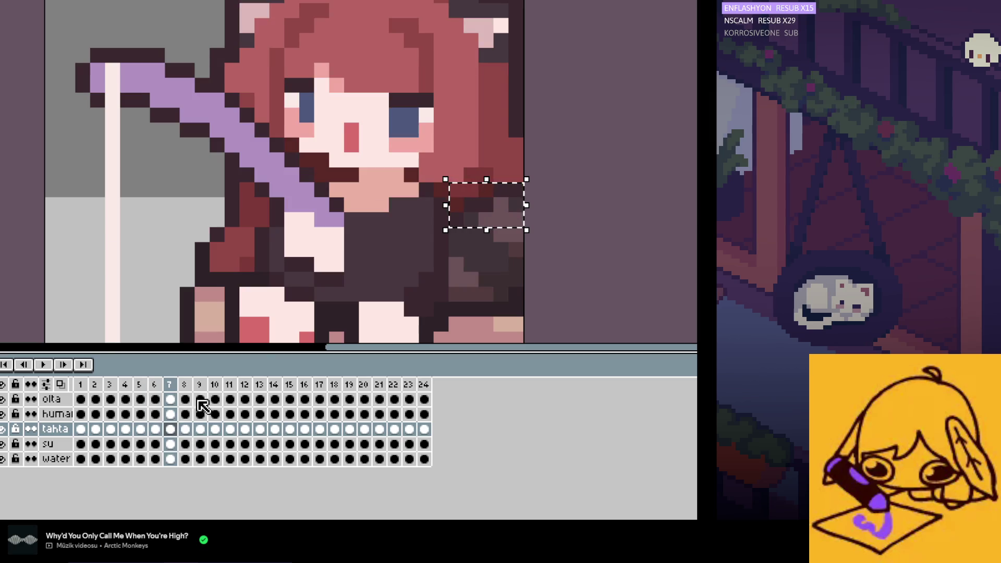
pyautogui.click(155, 414)
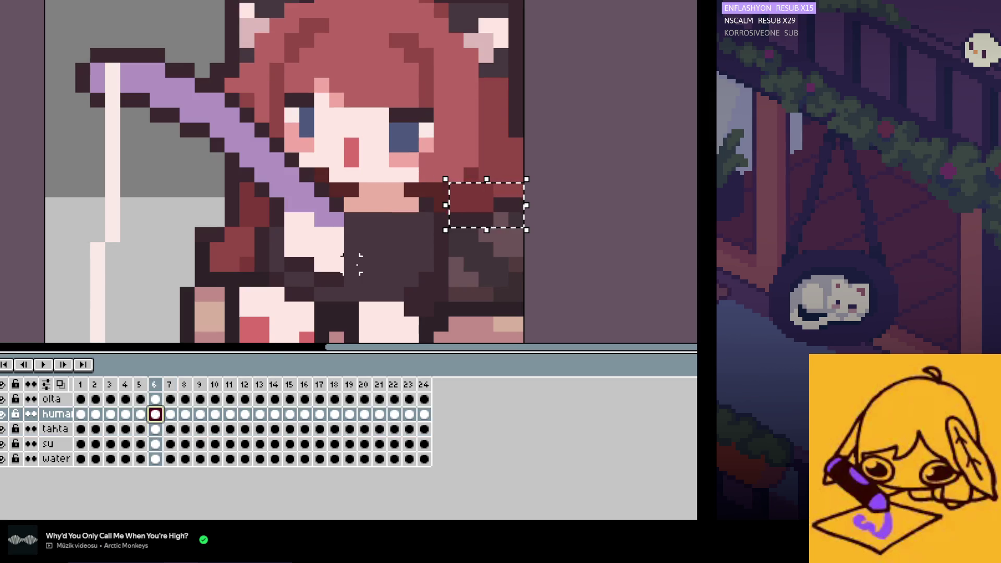
pyautogui.click(515, 205)
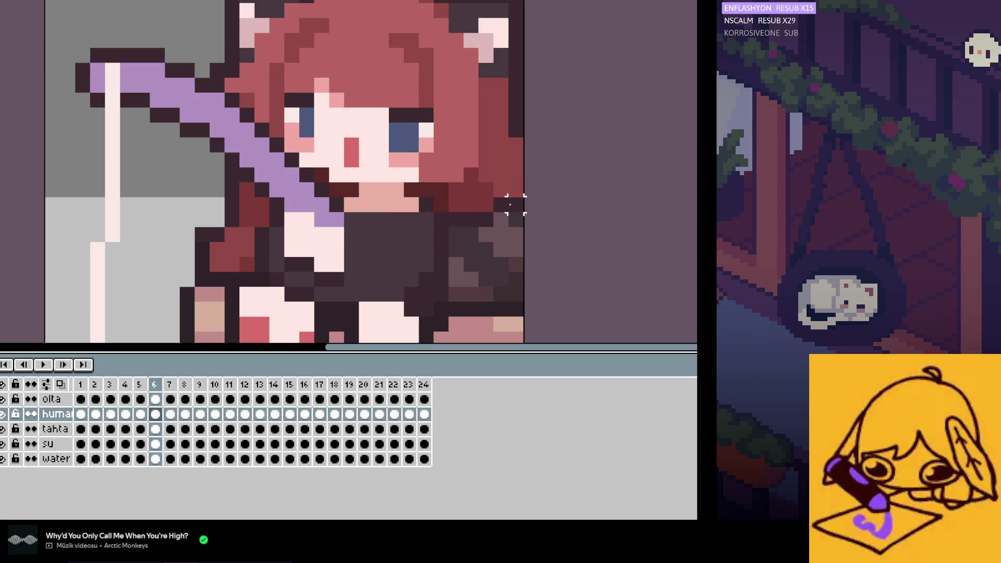
pyautogui.click(170, 415)
pyautogui.press('Right')
pyautogui.press('Left')
pyautogui.press('Right')
pyautogui.press('Left')
pyautogui.press('Right')
pyautogui.press('Left')
pyautogui.press('Right')
pyautogui.press('Left')
pyautogui.press('Right')
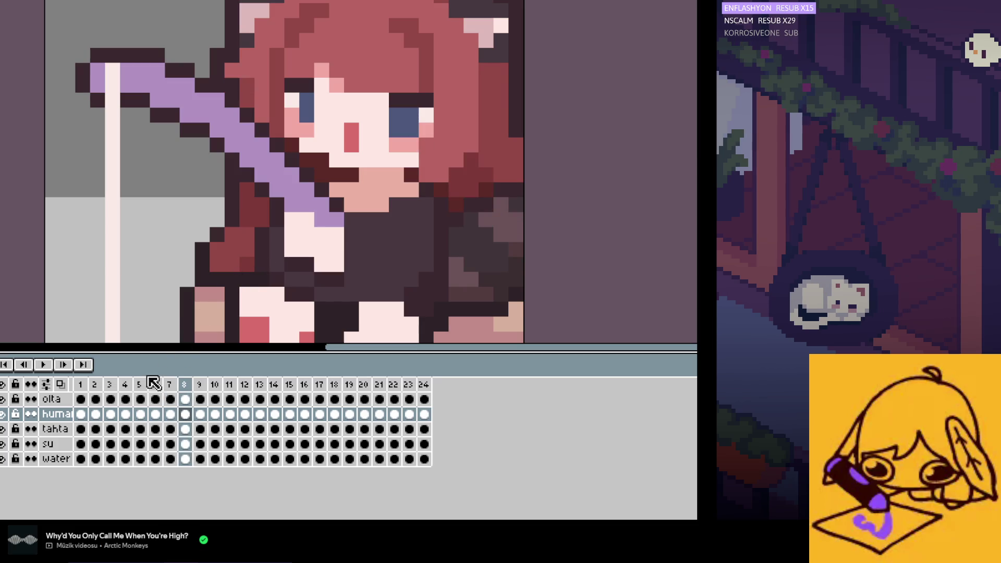
# Step: Jump across frames 1, 4, 16–20, 6–8 and 19 to review poses
pyautogui.click(80, 414)
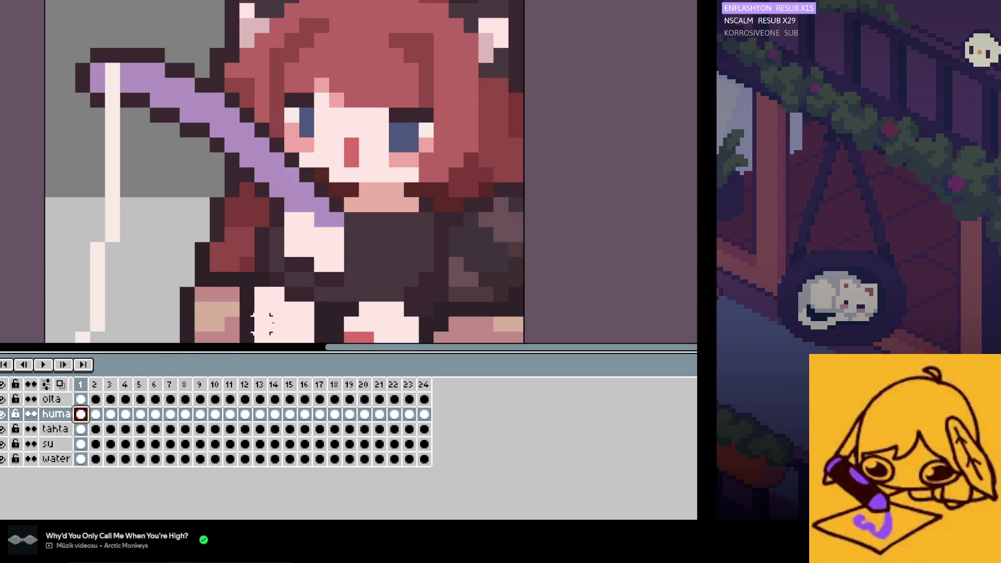
pyautogui.click(125, 415)
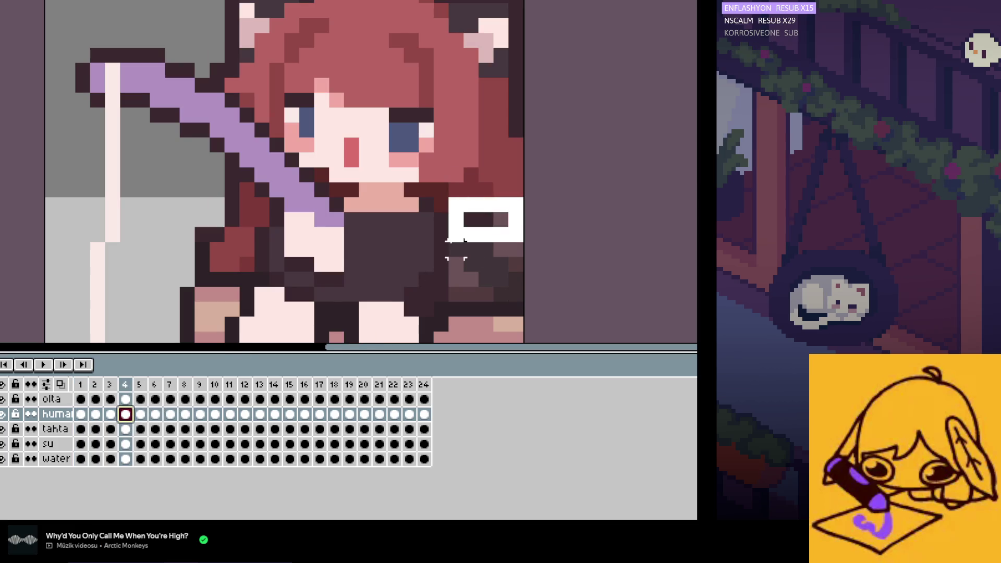
pyautogui.click(305, 415)
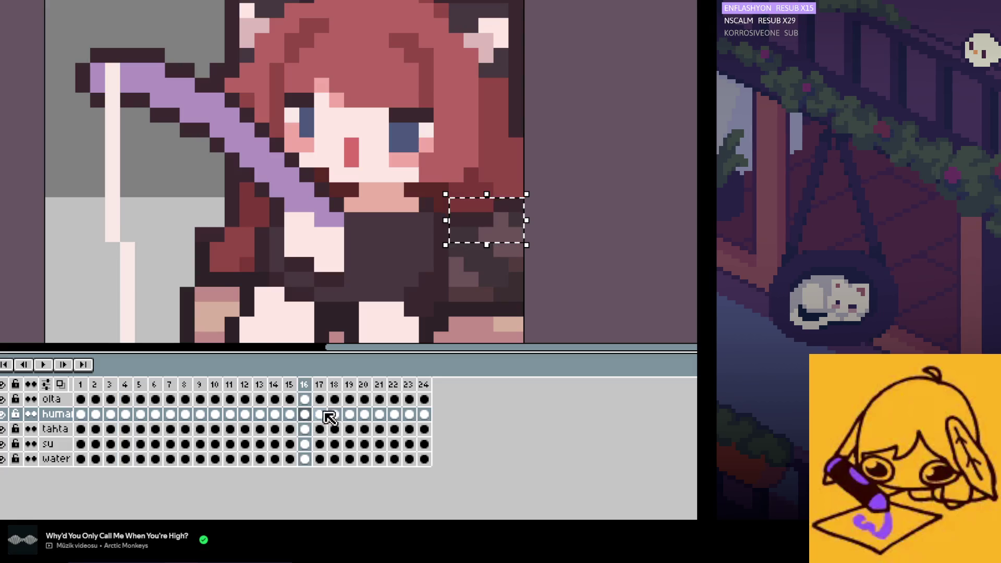
pyautogui.click(319, 415)
pyautogui.click(334, 414)
pyautogui.click(349, 415)
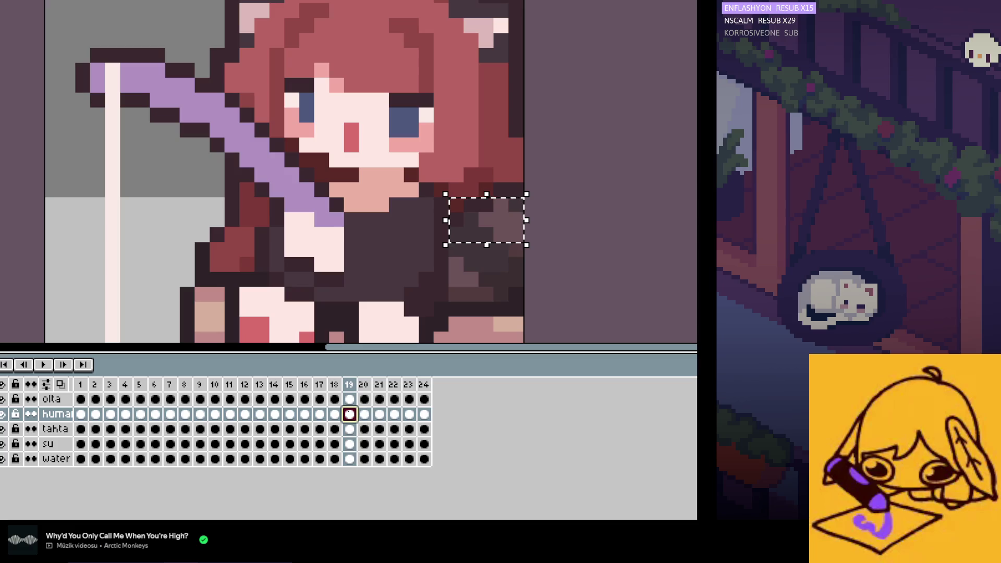
pyautogui.click(155, 414)
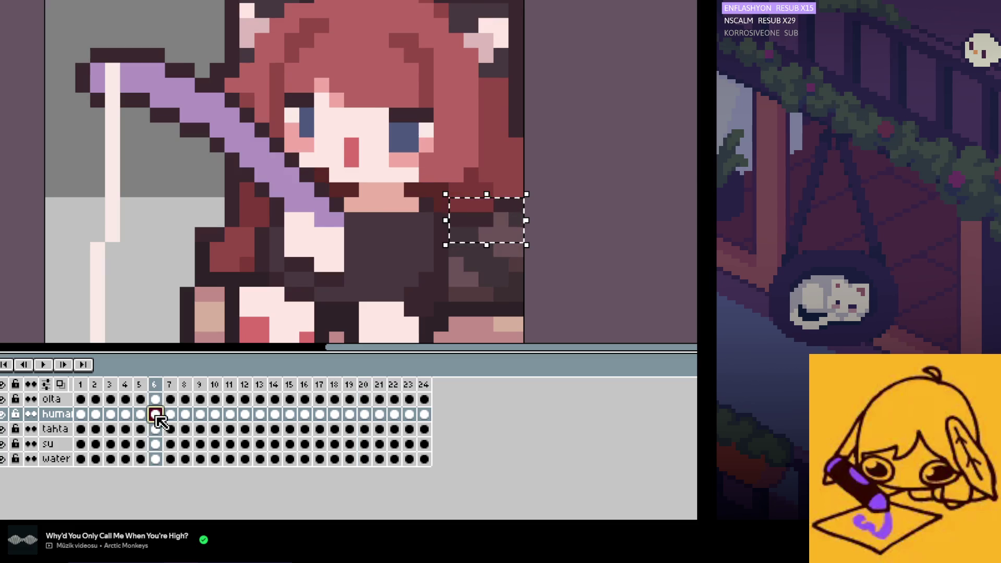
pyautogui.click(171, 415)
pyautogui.click(530, 189)
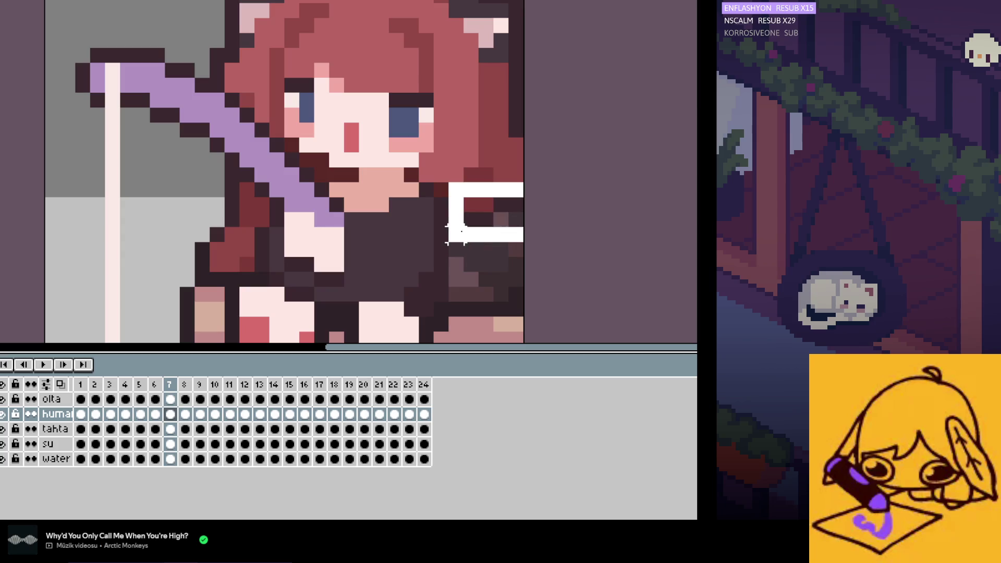
pyautogui.click(349, 414)
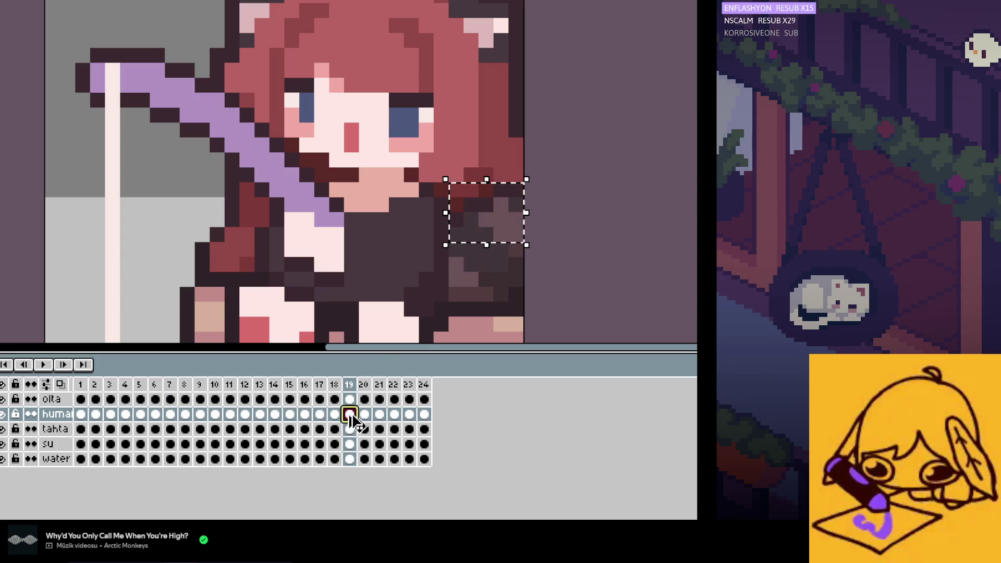
pyautogui.click(186, 414)
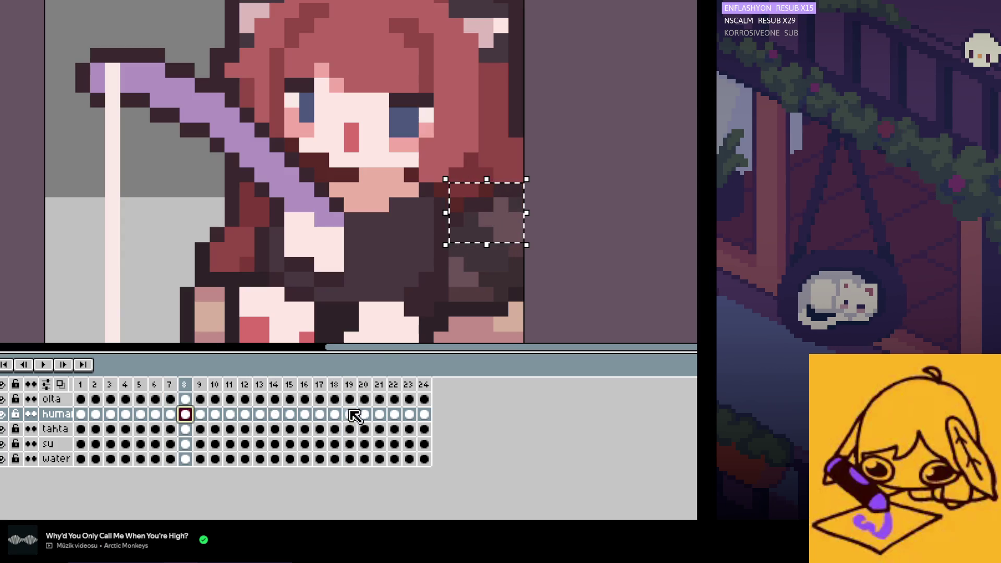
pyautogui.click(364, 415)
# Step: Play the whole animation zoomed out, then stop the preview
pyautogui.click(43, 365)
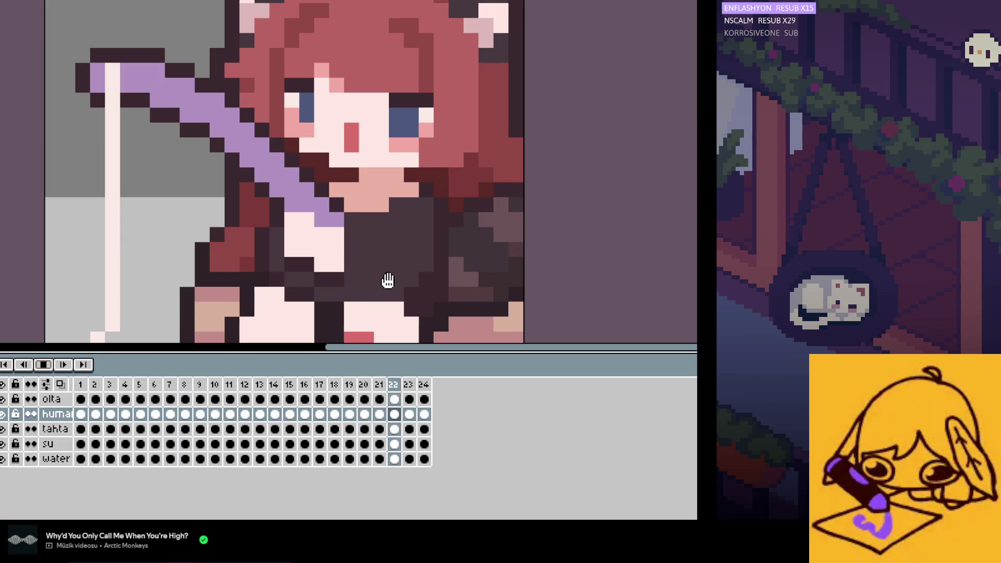
pyautogui.scroll(-3, 385, 280)
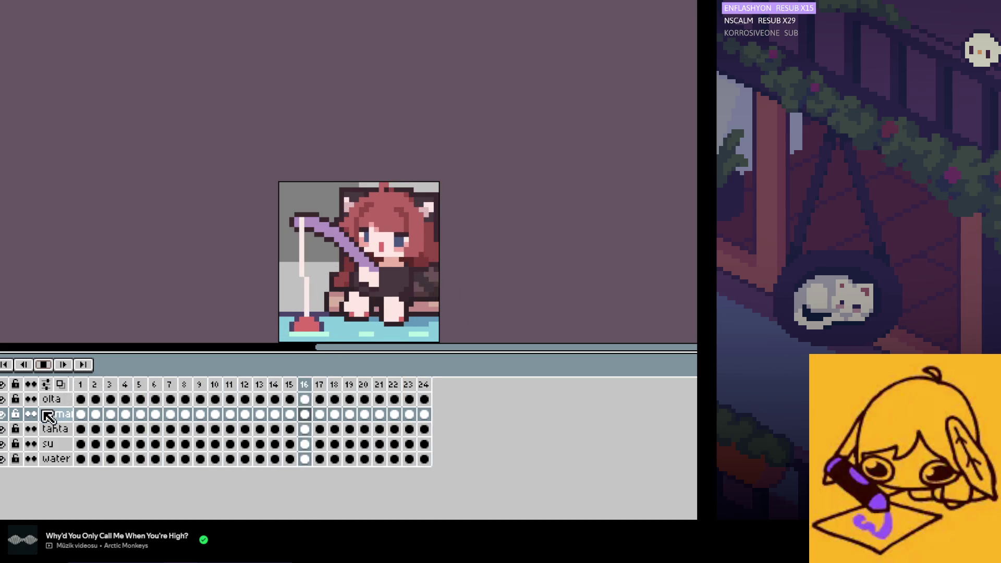
pyautogui.click(44, 367)
pyautogui.scroll(1, 354, 287)
pyautogui.scroll(1, 354, 287)
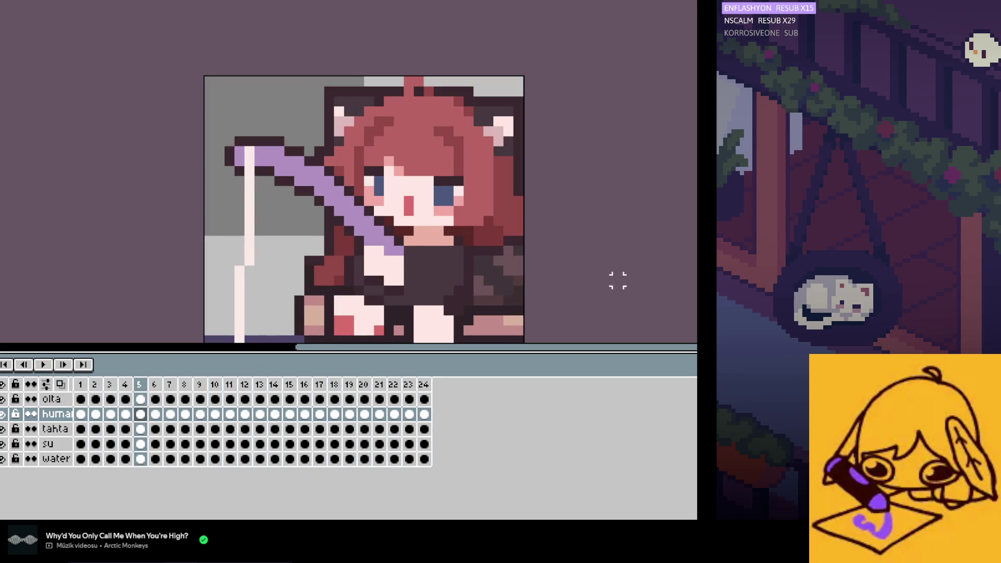
# Step: Return to frame 1 and flip between frames 2 and 3 to compare
pyautogui.press('Home')
pyautogui.press('Right')
pyautogui.press('Right')
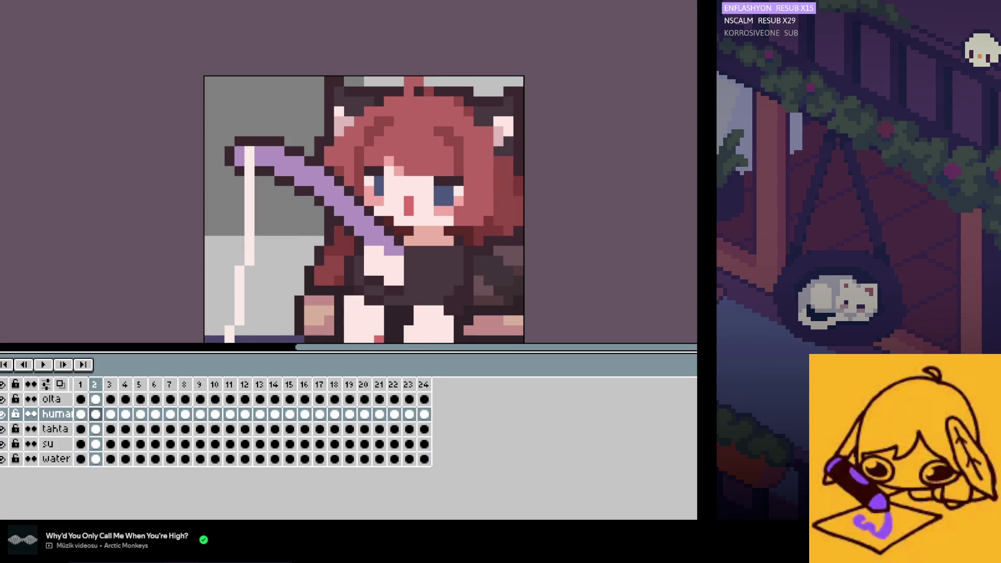
pyautogui.scroll(1, 529, 261)
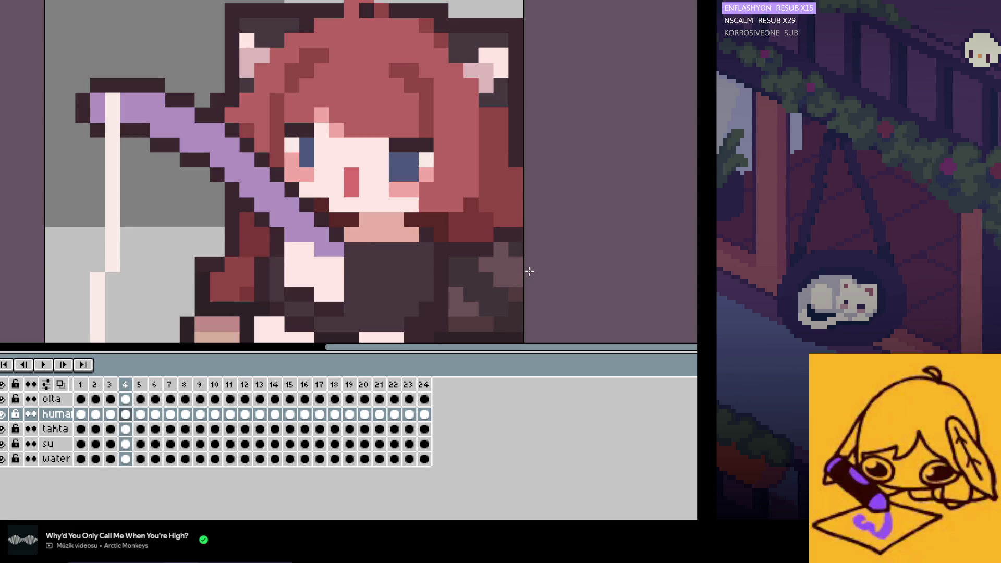
pyautogui.press('Right')
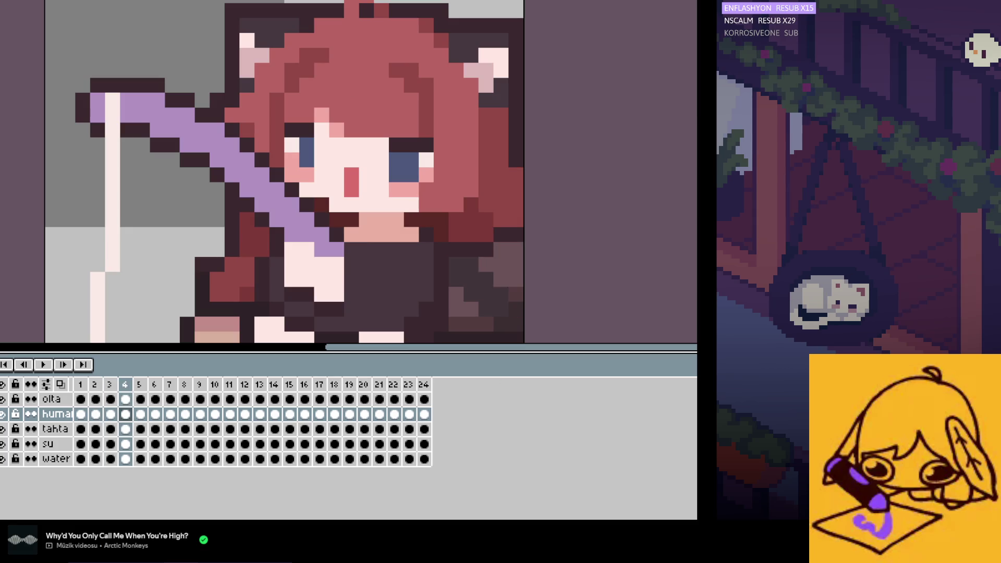
pyautogui.press('Left')
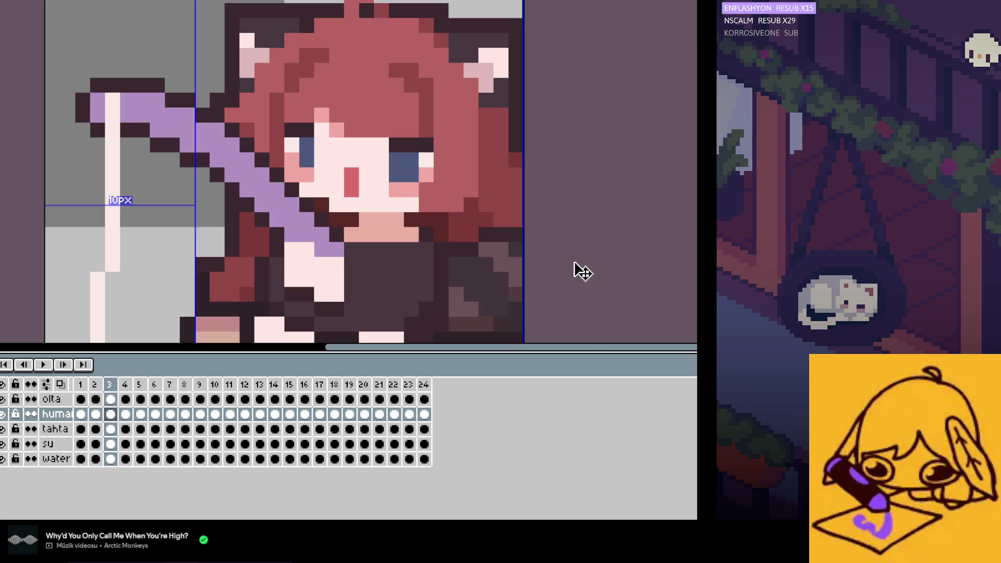
pyautogui.press('Left')
pyautogui.press('Right')
pyautogui.press('Left')
pyautogui.press('Right')
pyautogui.press('Left')
pyautogui.press('Right')
# Step: Step forward to frame 19, loop playback zoomed out, and stop on frame 15
pyautogui.press('Right')
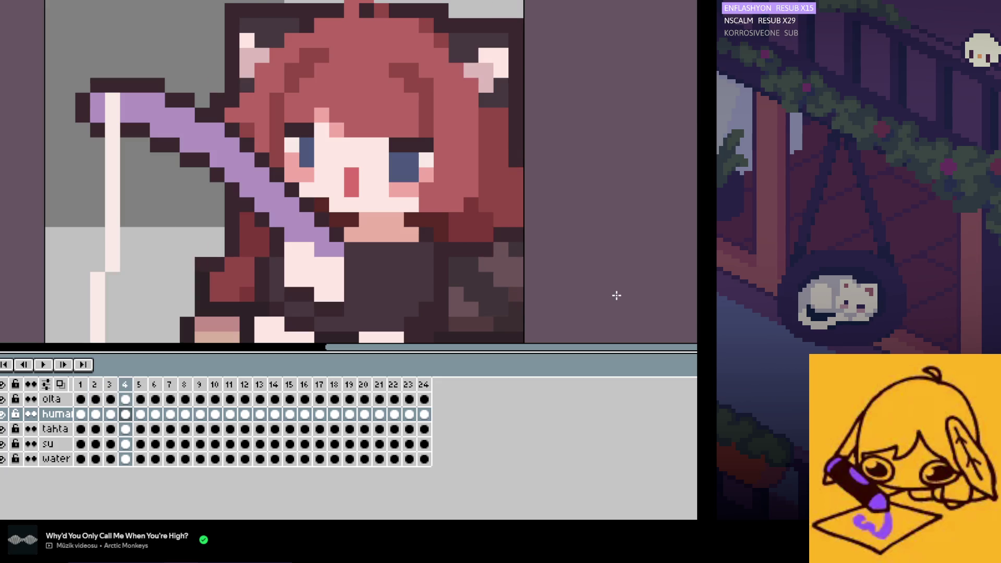
pyautogui.press('Right')
pyautogui.press('Right')
pyautogui.press('Right')
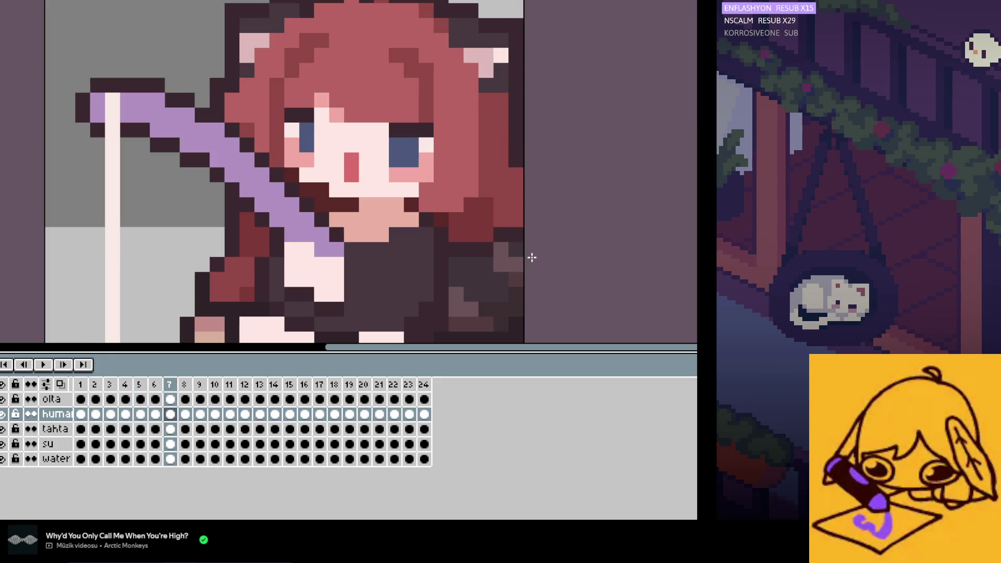
pyautogui.press('Right')
pyautogui.press('Right')
pyautogui.press('Right')
pyautogui.press('Right')
pyautogui.press('Right')
pyautogui.press('Right')
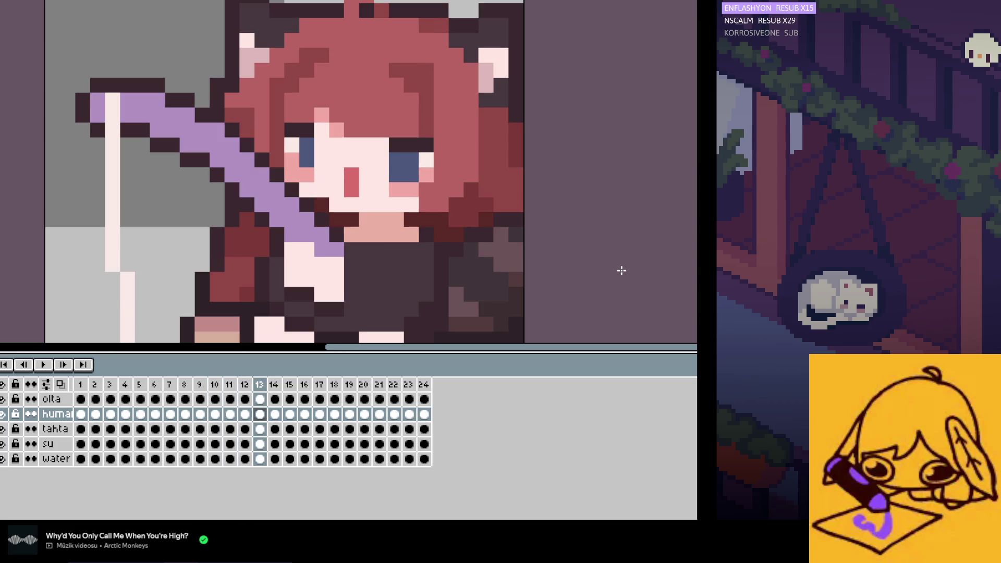
pyautogui.press('Right')
pyautogui.press('Right')
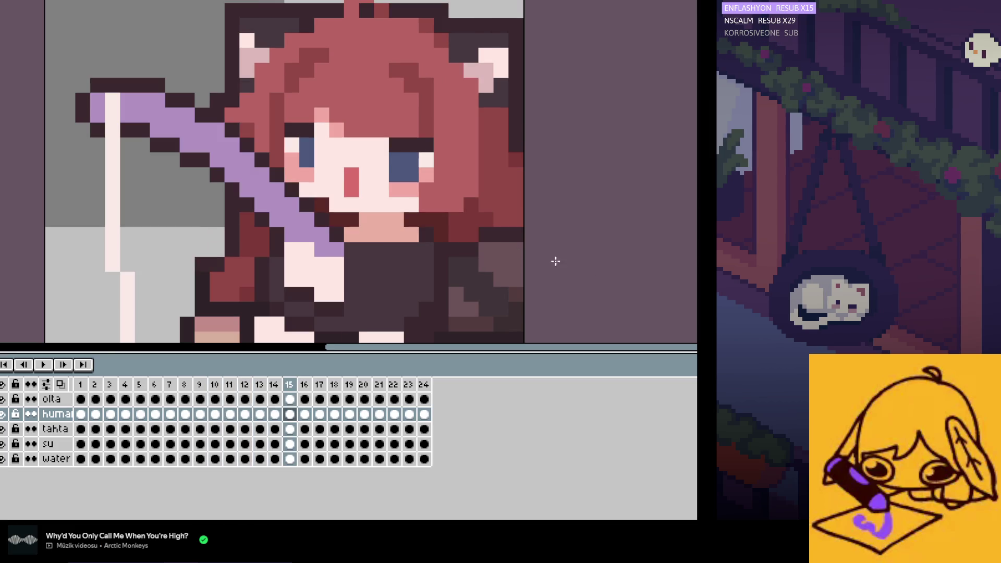
pyautogui.press('Right')
pyautogui.press('Right')
pyautogui.press('Right')
pyautogui.press('Right')
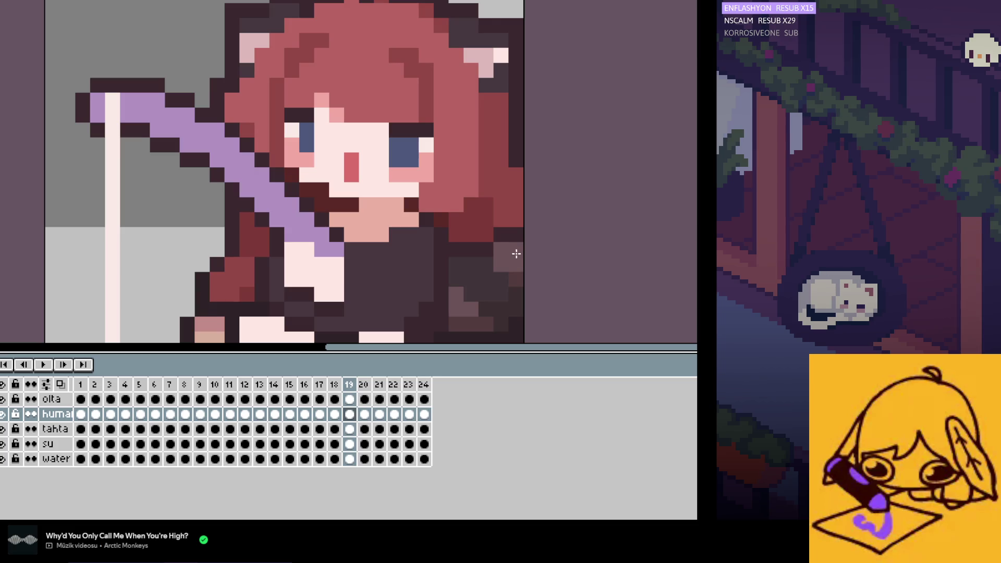
pyautogui.press('Right')
pyautogui.click(45, 362)
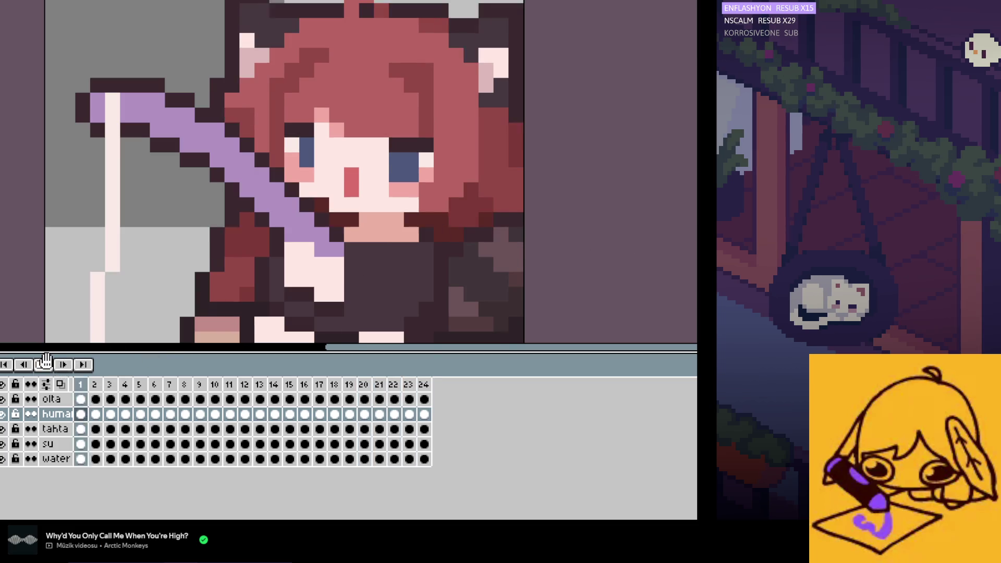
pyautogui.scroll(-3, 365, 234)
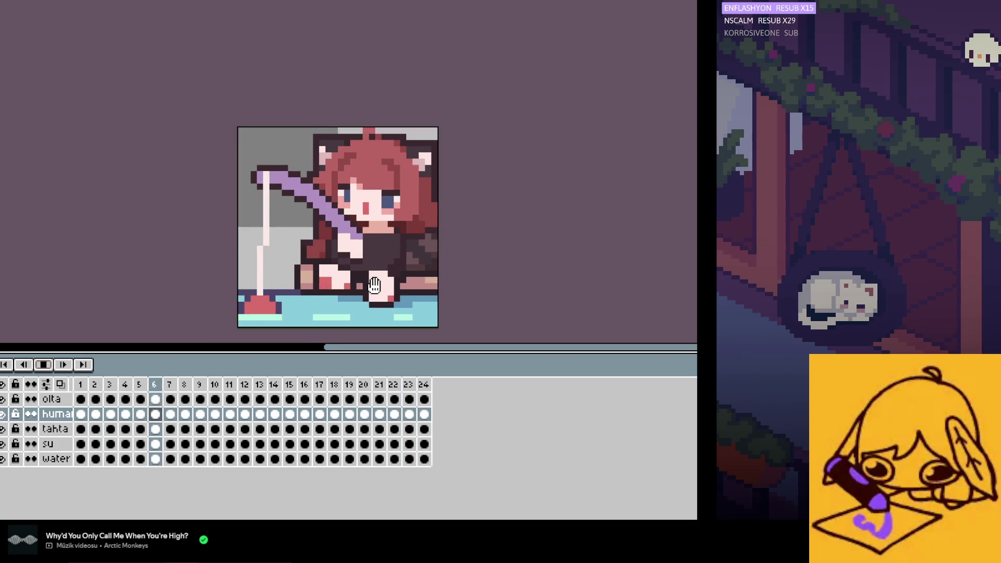
pyautogui.scroll(-1, 378, 292)
pyautogui.scroll(-1, 382, 298)
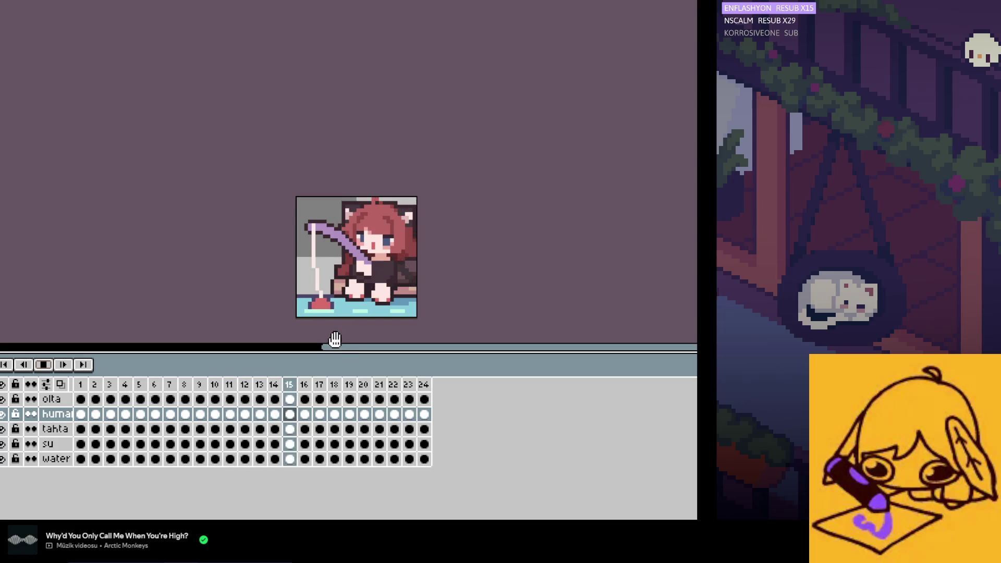
pyautogui.press('Return')
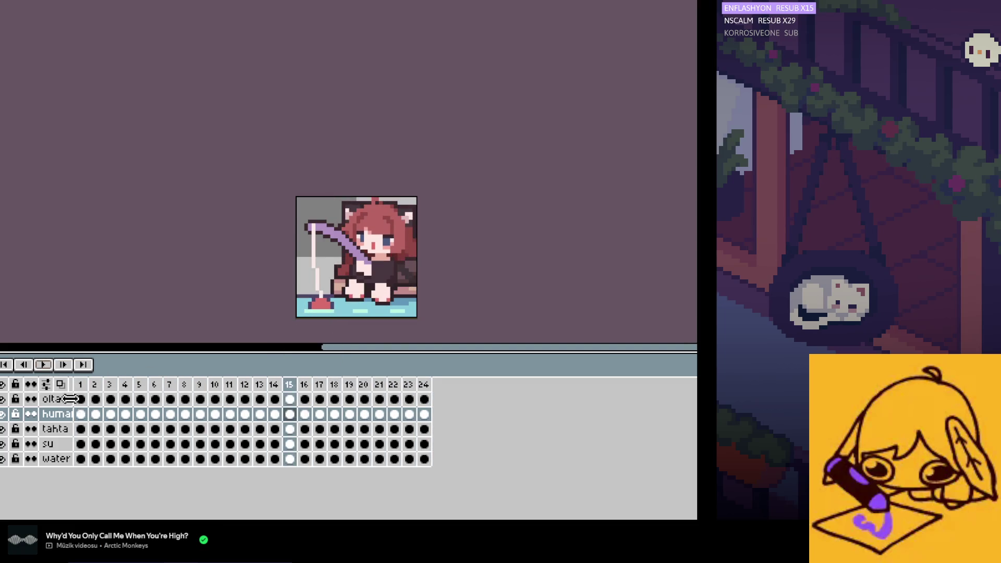
# Step: On frame 1, recolour the dark pixels above both eyes pink
pyautogui.click(80, 414)
pyautogui.scroll(2, 400, 242)
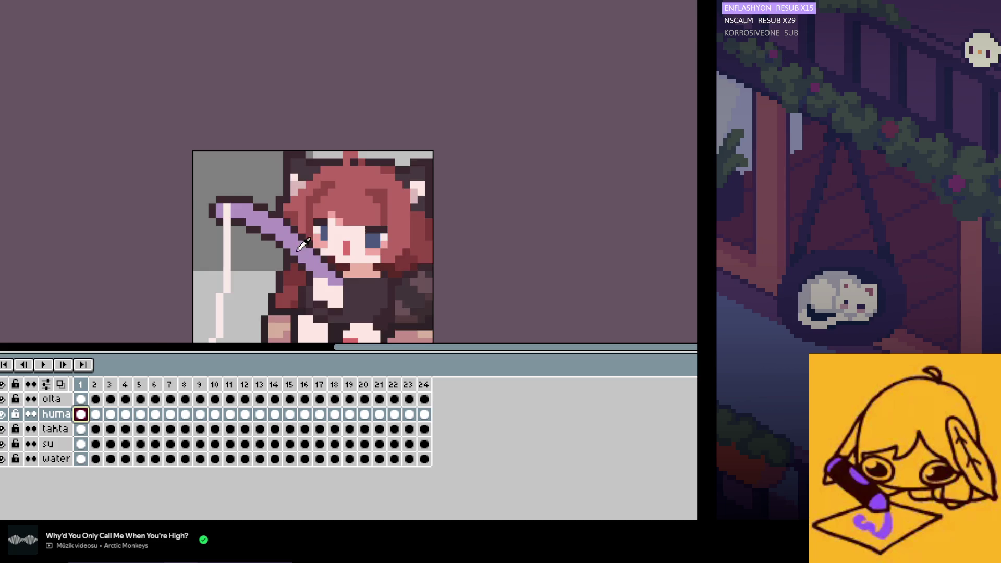
pyautogui.scroll(2, 302, 245)
pyautogui.scroll(1, 384, 194)
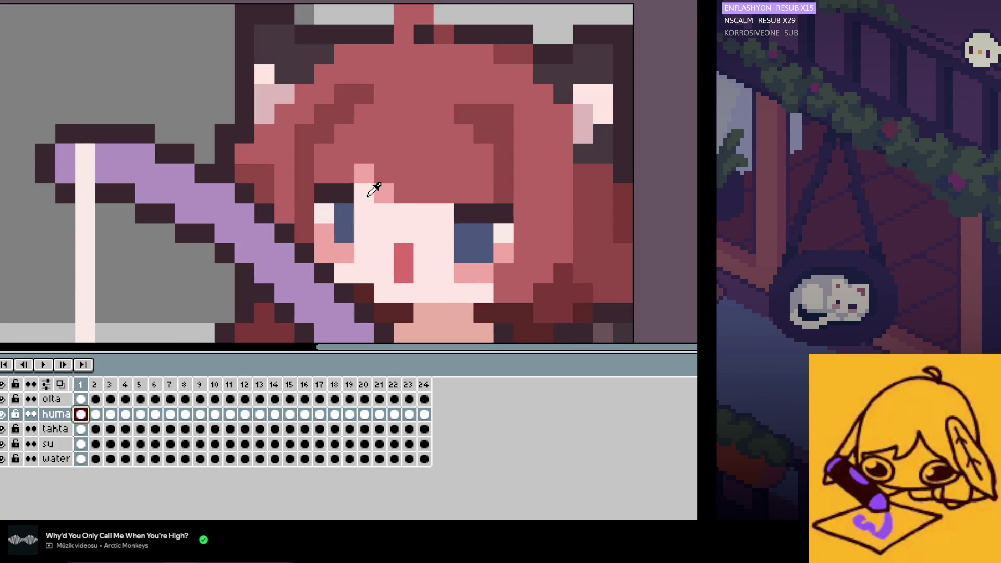
pyautogui.click(324, 193)
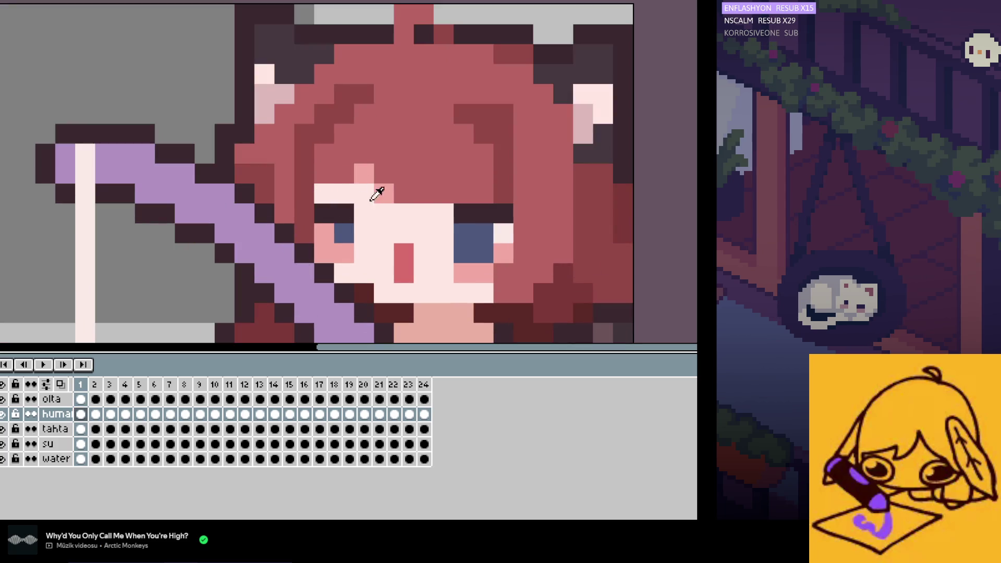
pyautogui.click(463, 213)
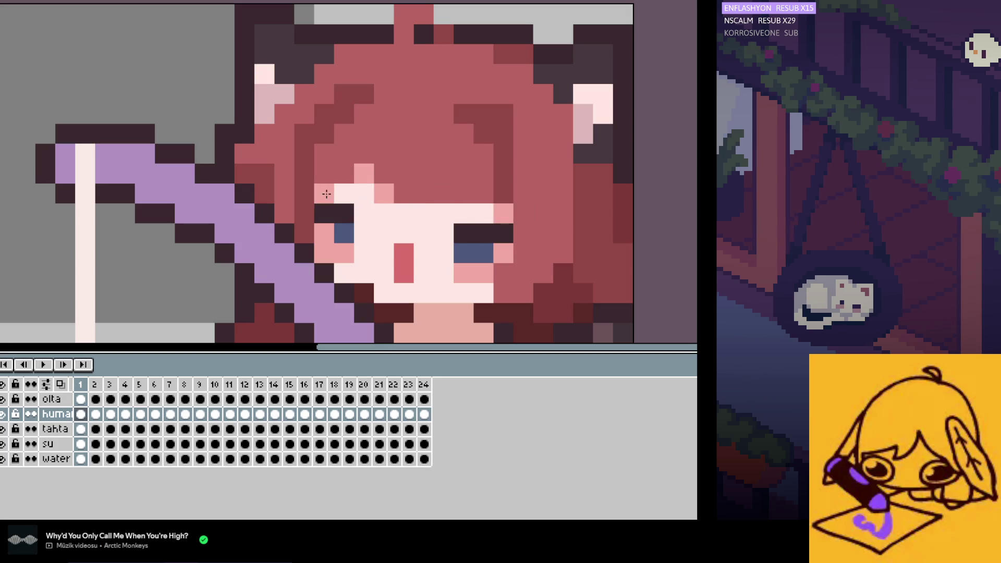
pyautogui.scroll(-1, 472, 172)
# Step: On frame 2, paint both eyes as closed dark lids, comparing against frame 1
pyautogui.press('Right')
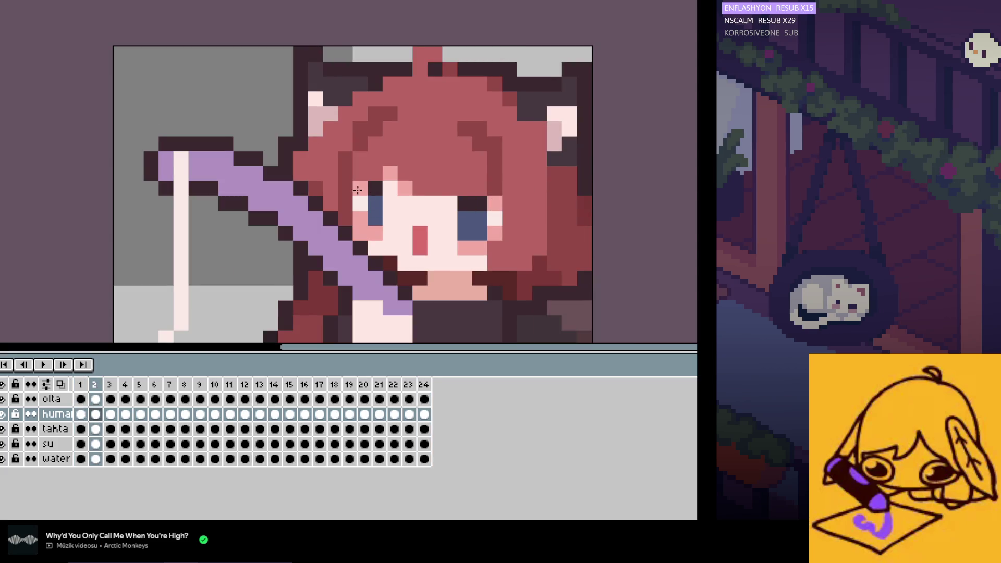
pyautogui.click(358, 190)
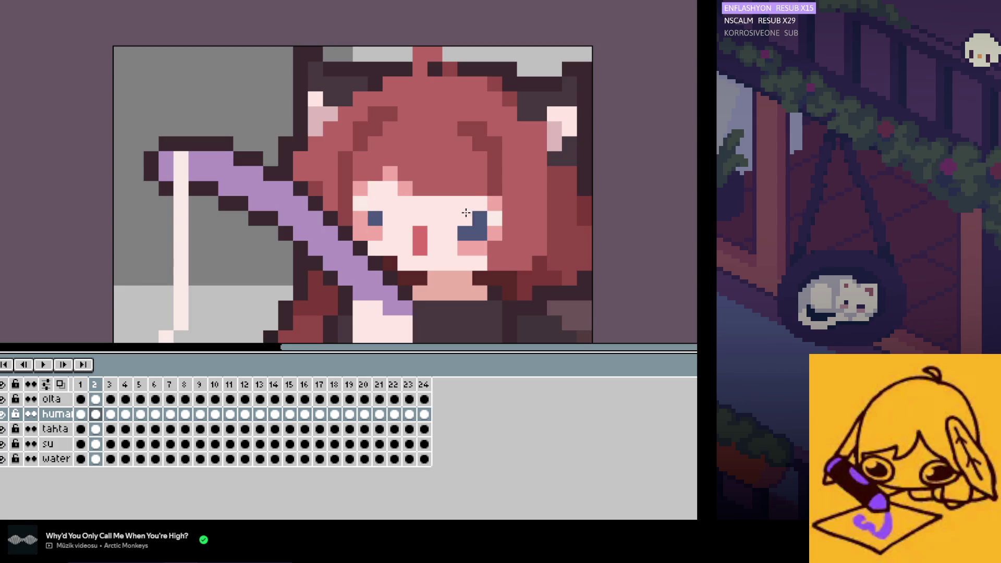
pyautogui.click(475, 213)
pyautogui.press('Left')
pyautogui.press('Right')
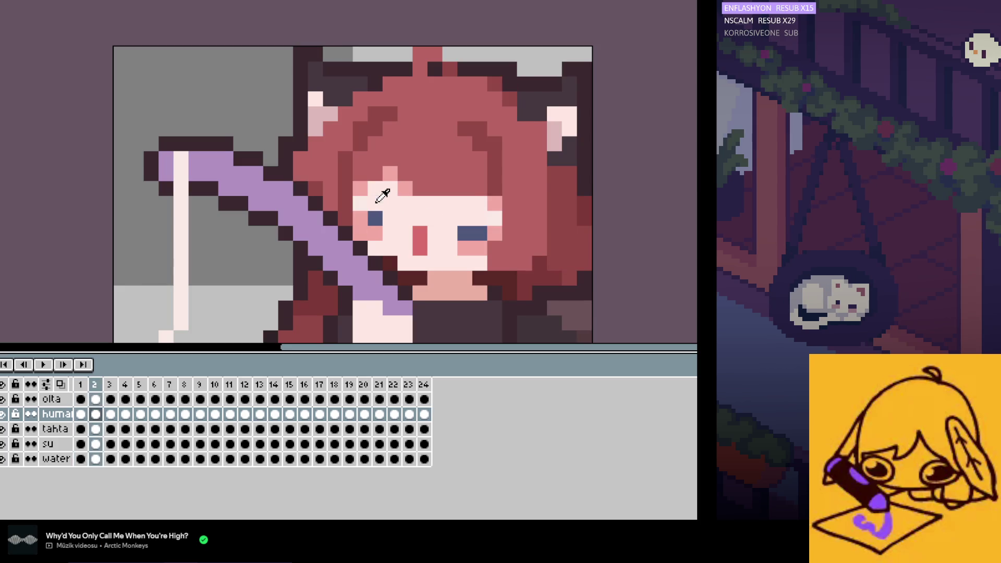
pyautogui.click(370, 224)
pyautogui.press('Left')
pyautogui.press('Right')
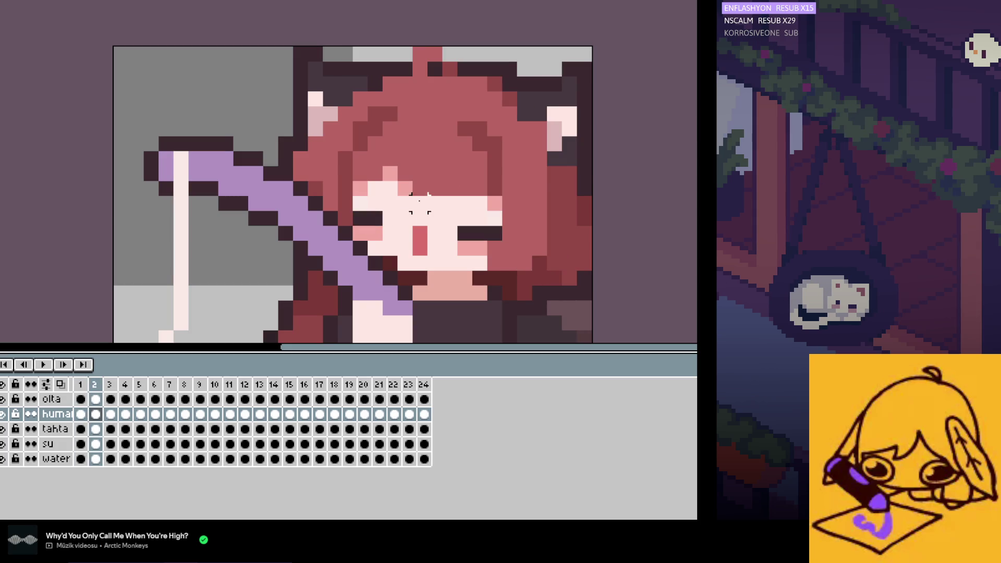
pyautogui.moveTo(505, 178); pyautogui.dragTo(349, 259)
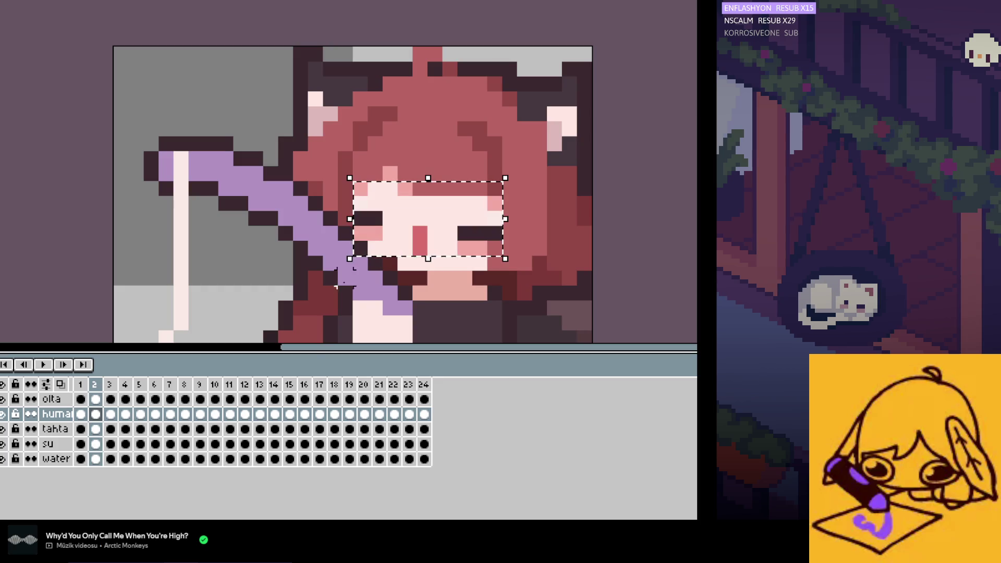
pyautogui.click(111, 415)
pyautogui.hotkey('ctrl', 'v')
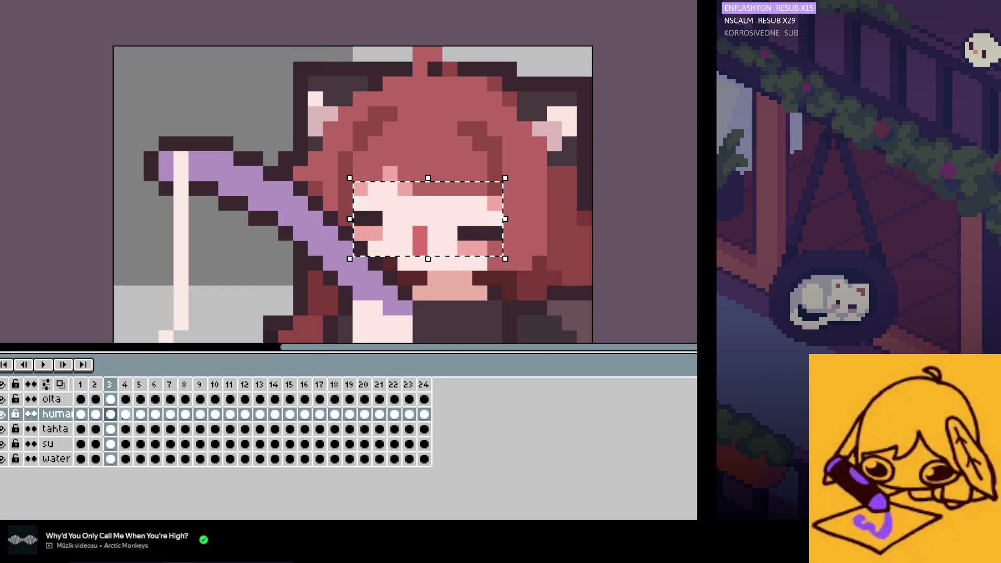
pyautogui.click(126, 413)
pyautogui.click(139, 413)
pyautogui.hotkey('ctrl', 'v')
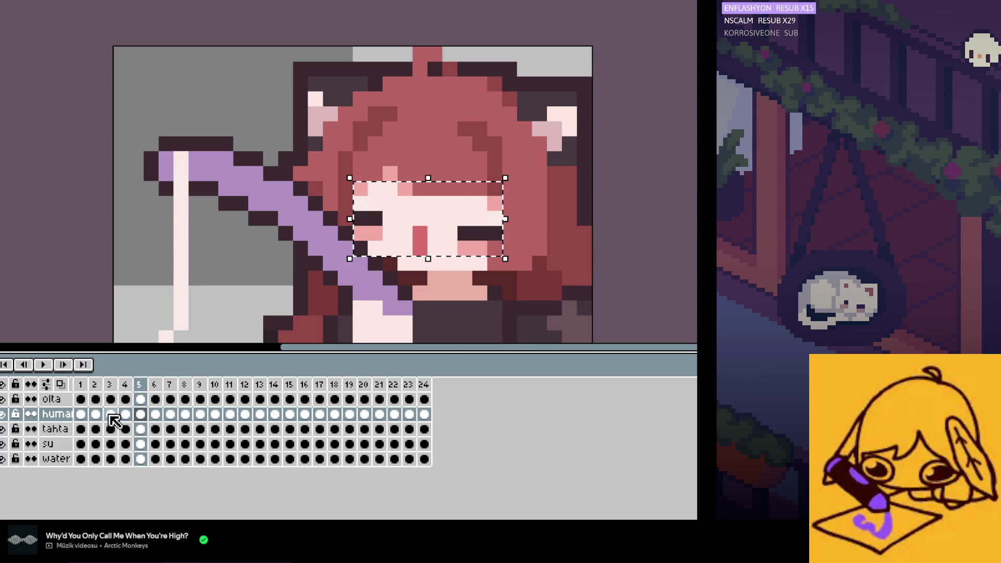
pyautogui.press('Home')
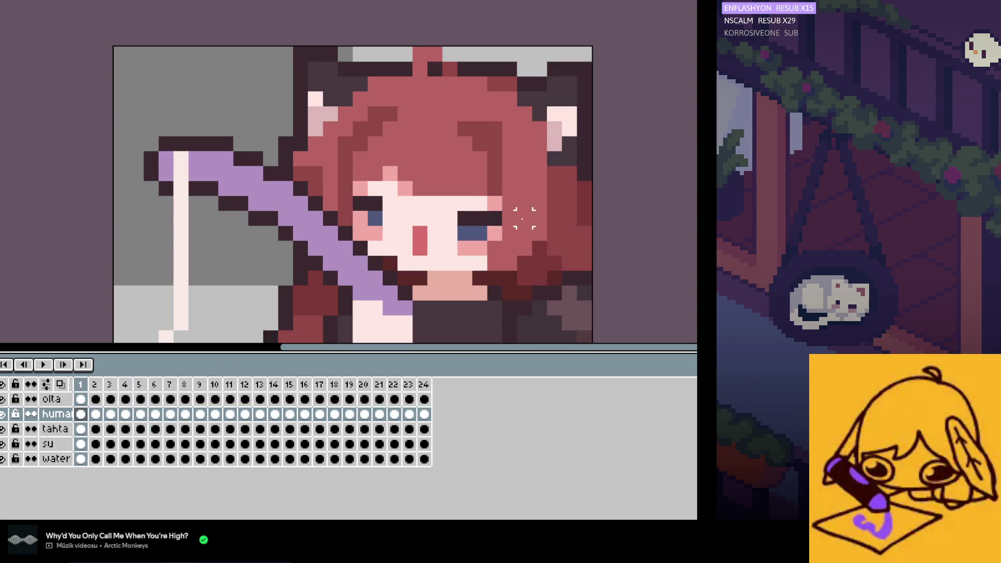
pyautogui.moveTo(498, 189)
pyautogui.mouseDown()
pyautogui.moveTo(365, 268)
pyautogui.moveTo(592, 119)
pyautogui.mouseUp()
pyautogui.click(140, 413)
pyautogui.hotkey('ctrl', 'd')
pyautogui.hotkey('ctrl', 'shift', 'd')
pyautogui.hotkey('ctrl', 'v')
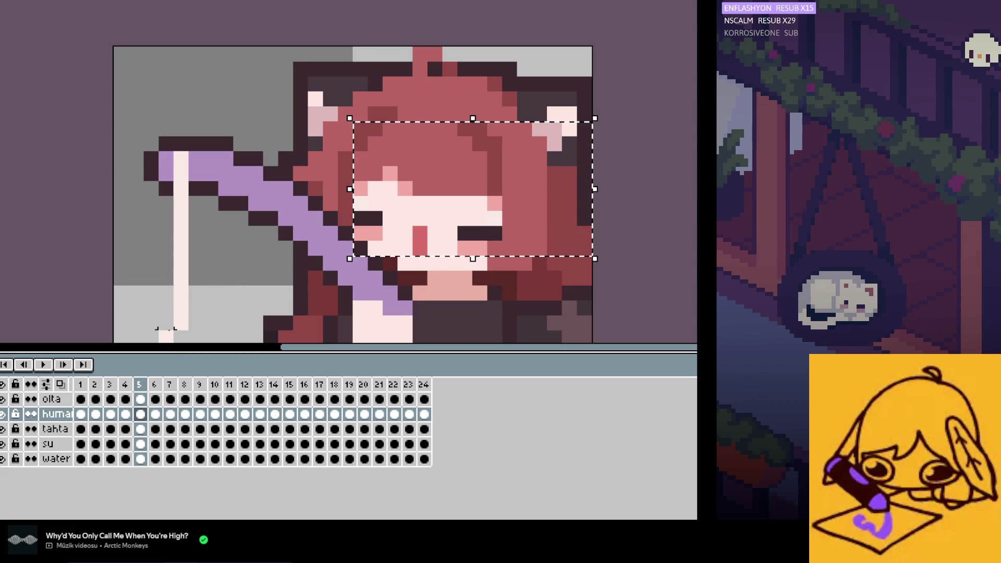
pyautogui.click(81, 414)
pyautogui.hotkey('ctrl', 'd')
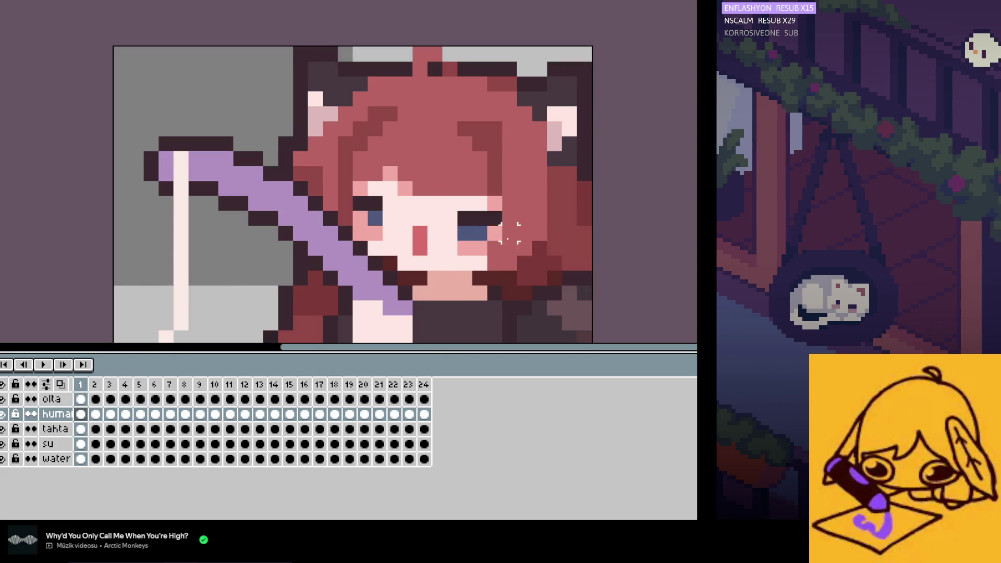
pyautogui.hotkey('ctrl', 'shift', 'd')
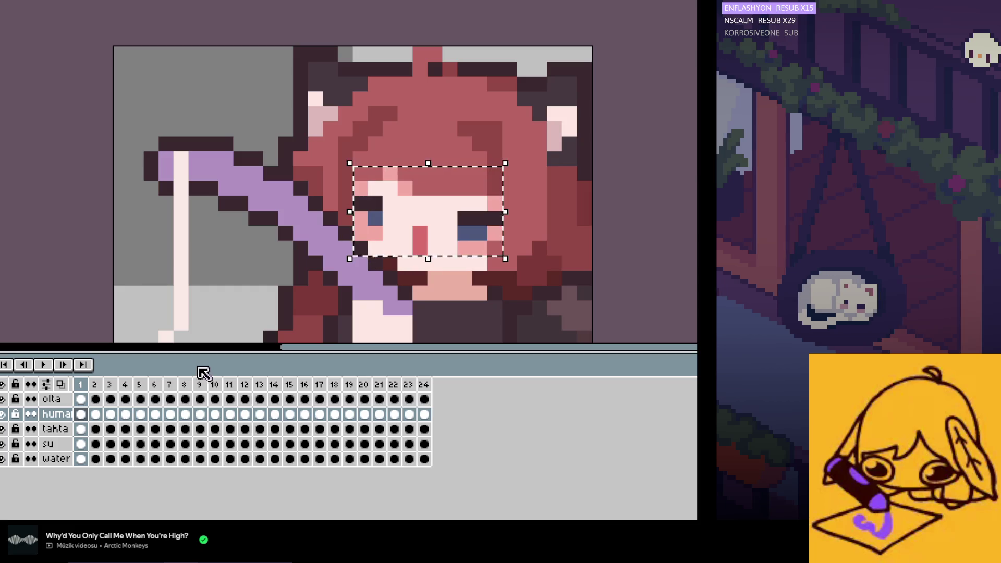
pyautogui.click(172, 417)
pyautogui.hotkey('ctrl', 'd')
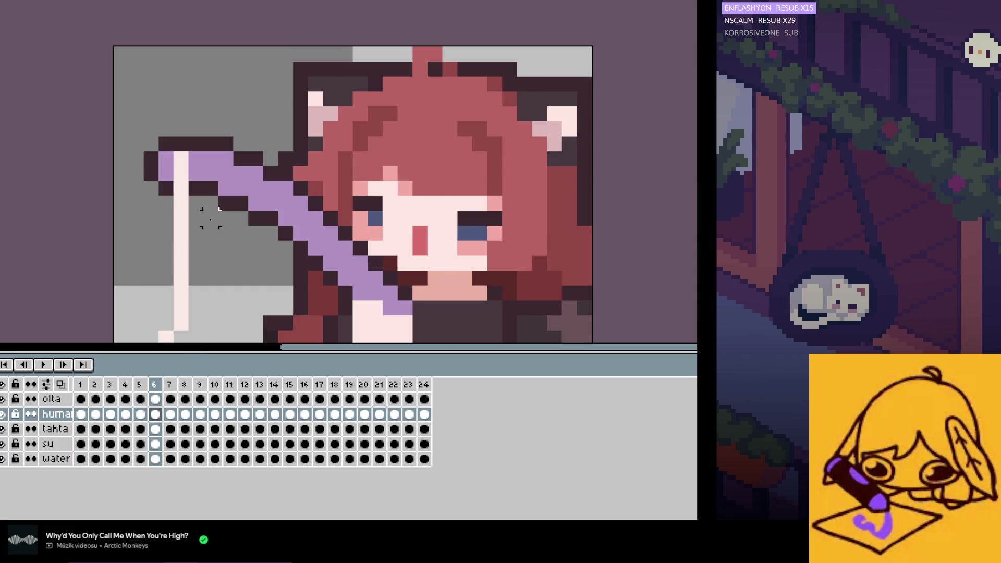
pyautogui.press('Left')
pyautogui.press('Left')
pyautogui.press('Left')
pyautogui.press('Left')
pyautogui.press('Left')
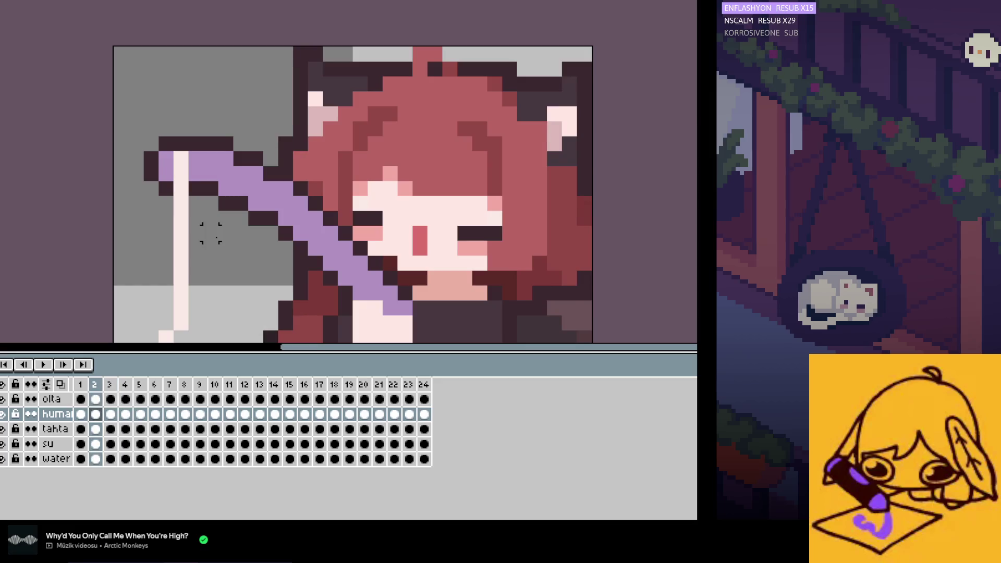
pyautogui.press('Right')
pyautogui.press('Right')
pyautogui.press('Right')
pyautogui.press('Right')
pyautogui.press('Right')
pyautogui.press('Left')
pyautogui.press('Right')
pyautogui.press('Right')
pyautogui.press('Left')
pyautogui.press('Right')
pyautogui.press('Left')
pyautogui.press('Left')
pyautogui.press('Right')
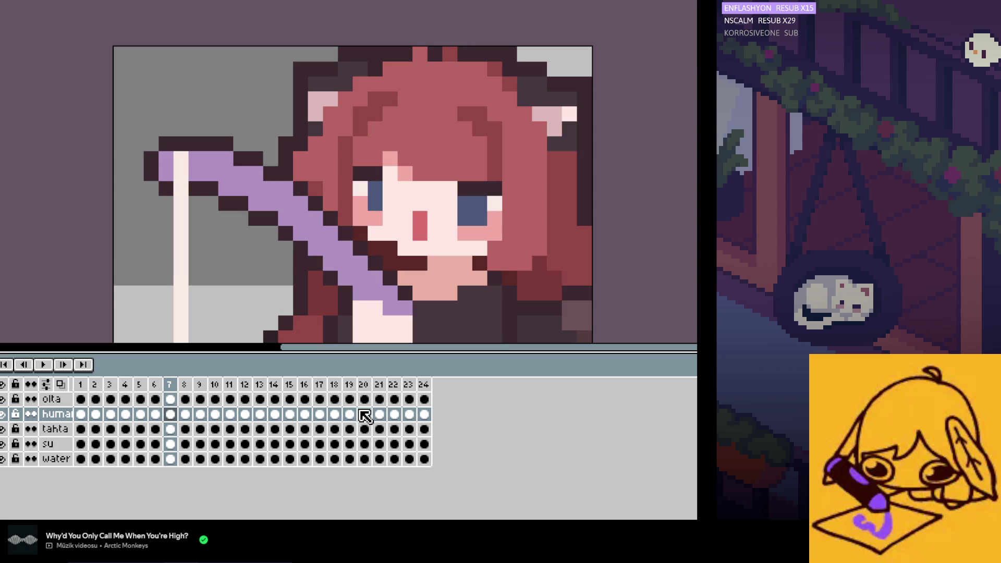
pyautogui.click(350, 414)
pyautogui.press('Right')
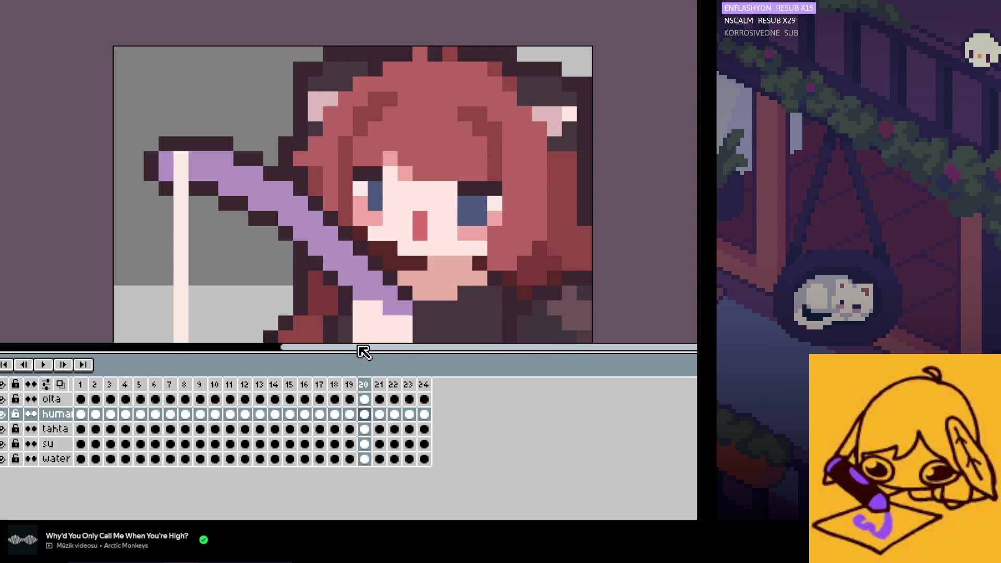
pyautogui.press('Right')
pyautogui.press('Right')
pyautogui.press('Right')
pyautogui.press('Right')
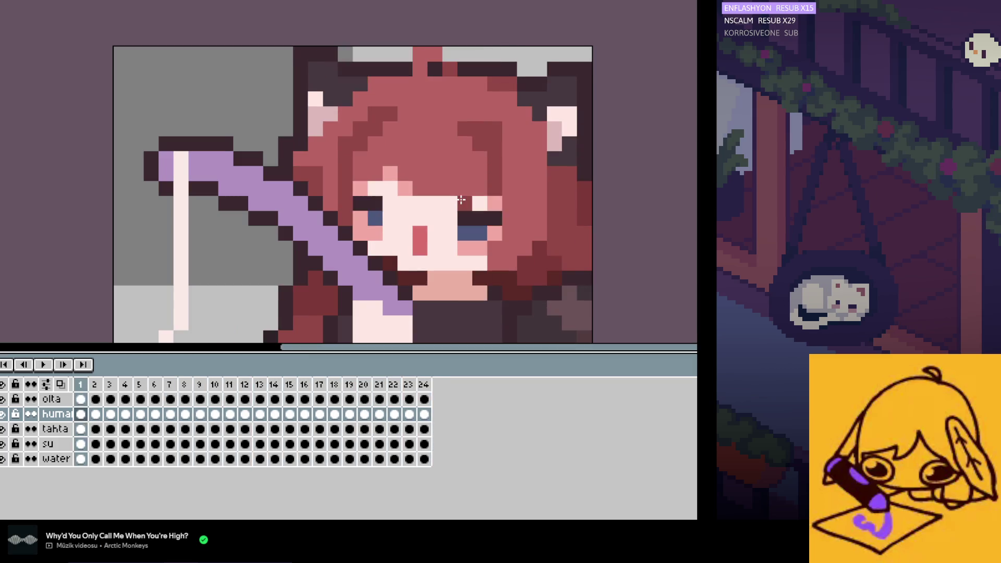
pyautogui.scroll(-1, 459, 201)
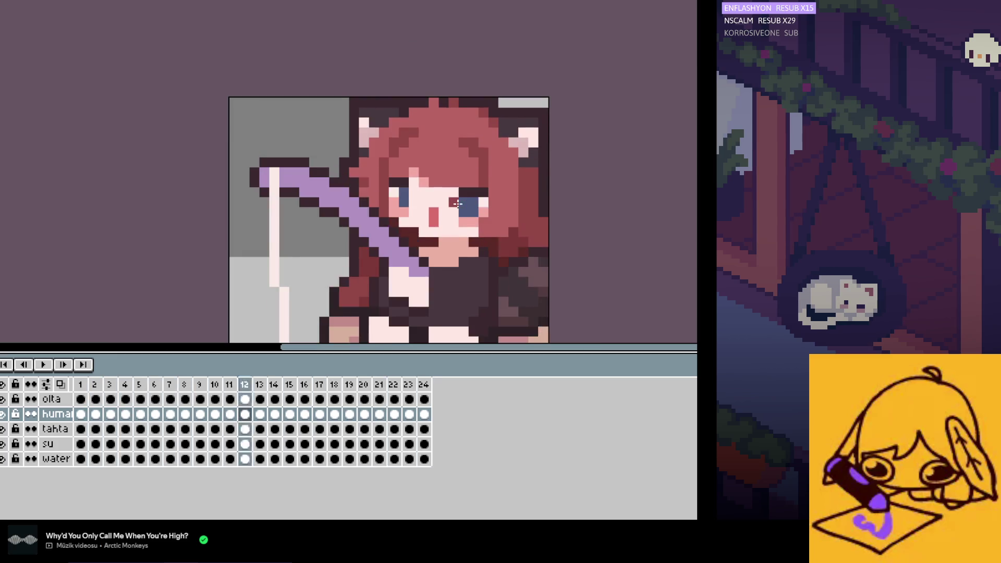
pyautogui.press('v')
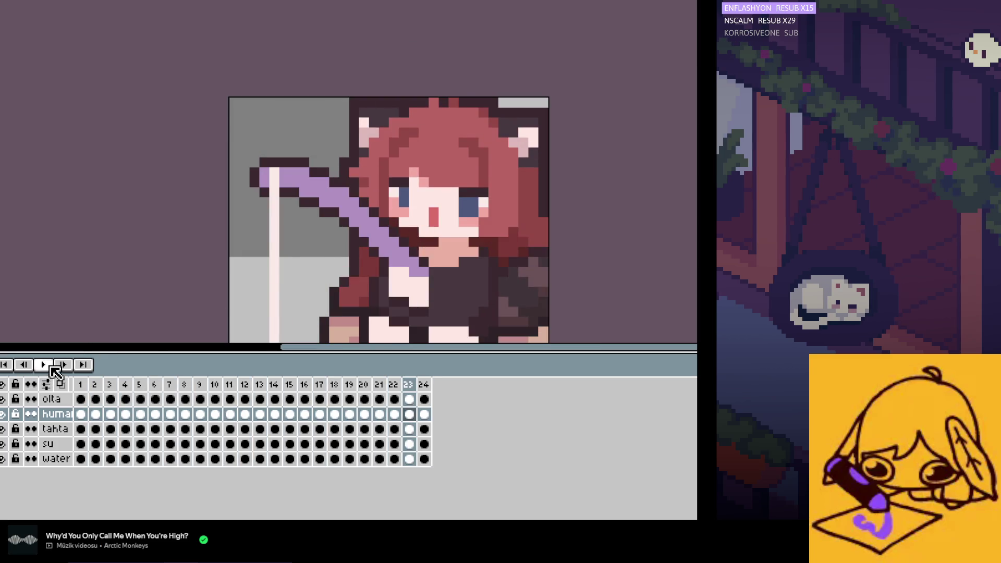
pyautogui.click(51, 367)
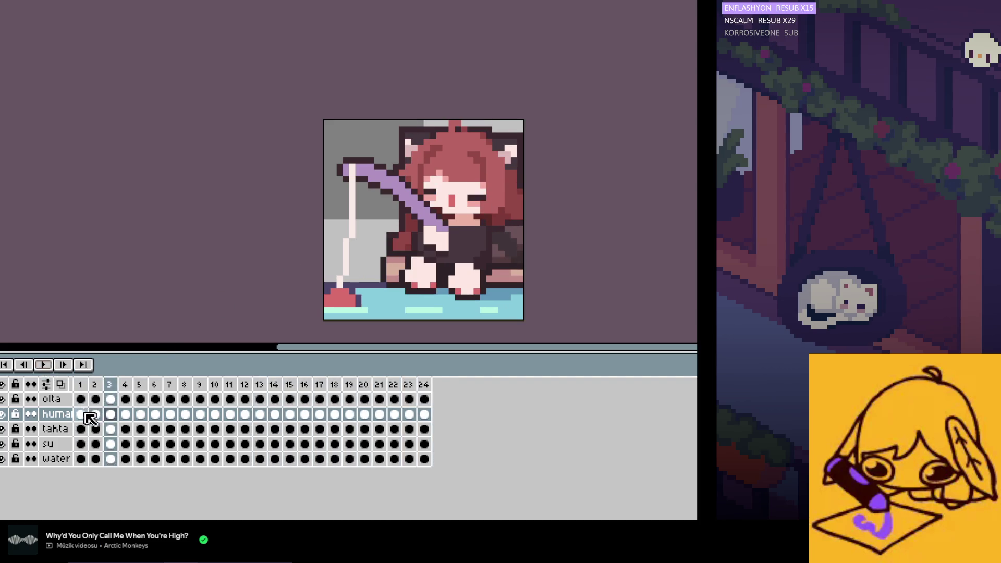
pyautogui.press('Return')
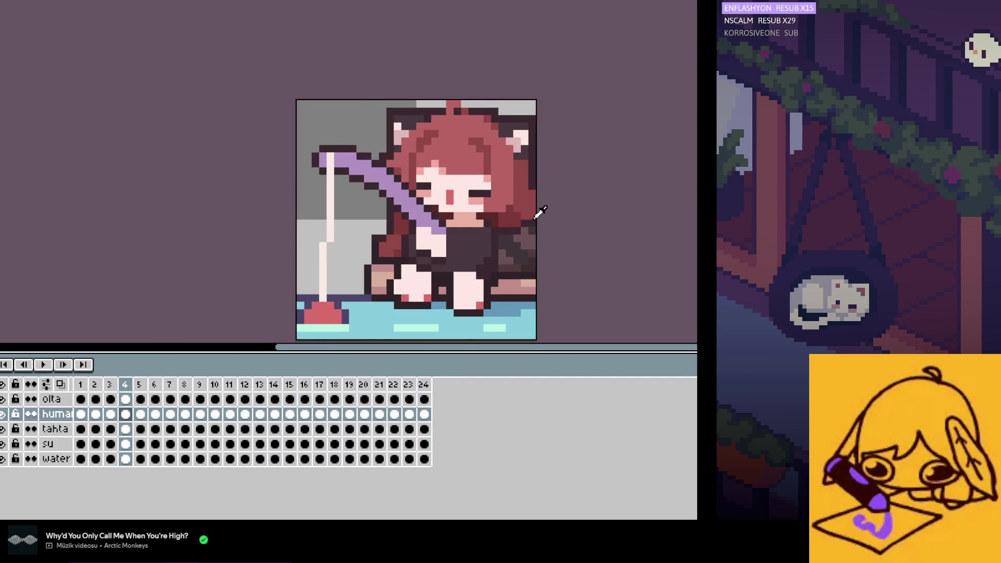
pyautogui.scroll(1, 531, 206)
pyautogui.press('Left')
pyautogui.press('Left')
pyautogui.press('Left')
pyautogui.press('Right')
pyautogui.press('Right')
pyautogui.press('Right')
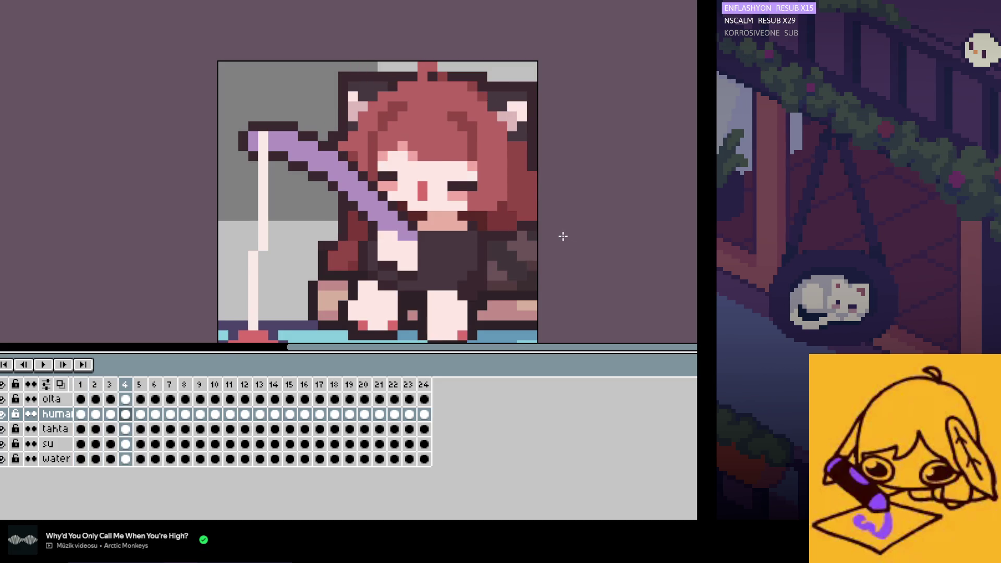
pyautogui.press('Right')
pyautogui.press('Right')
pyautogui.press('Right')
pyautogui.press('Left')
pyautogui.press('Right')
pyautogui.press('Right')
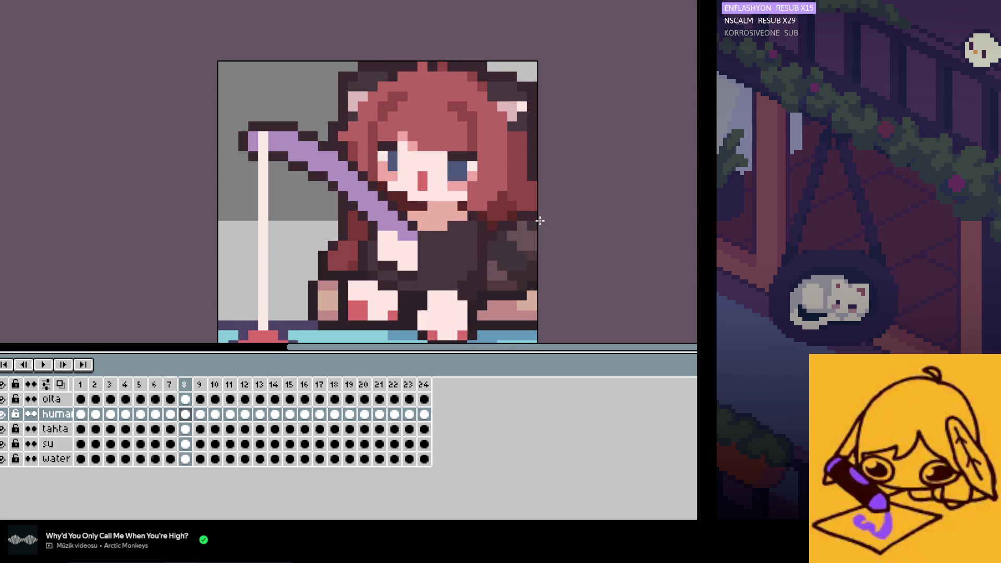
pyautogui.press('Right')
pyautogui.press('Right')
pyautogui.press('Right')
pyautogui.press('Right')
pyautogui.press('Right')
pyautogui.press('Right')
pyautogui.press('Right')
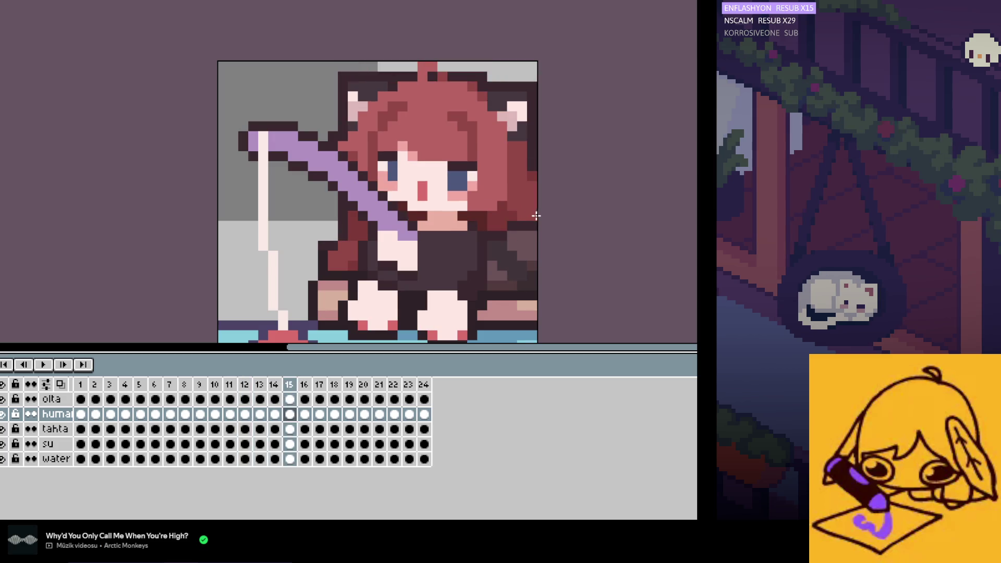
pyautogui.press('Right')
pyautogui.press('Right')
pyautogui.press('Right')
pyautogui.press('Right')
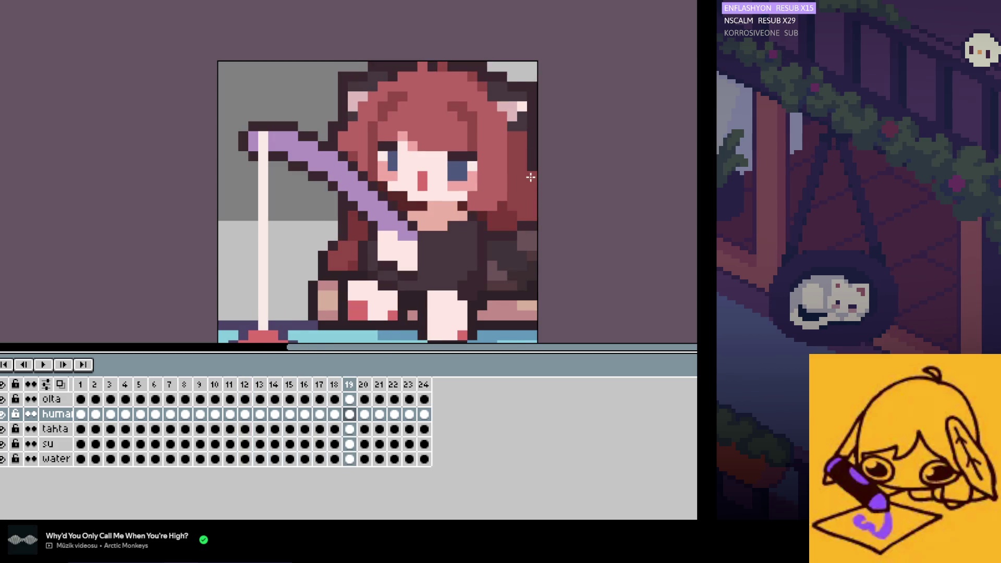
pyautogui.press('Right')
pyautogui.press('Right')
pyautogui.press('Right')
pyautogui.click(43, 364)
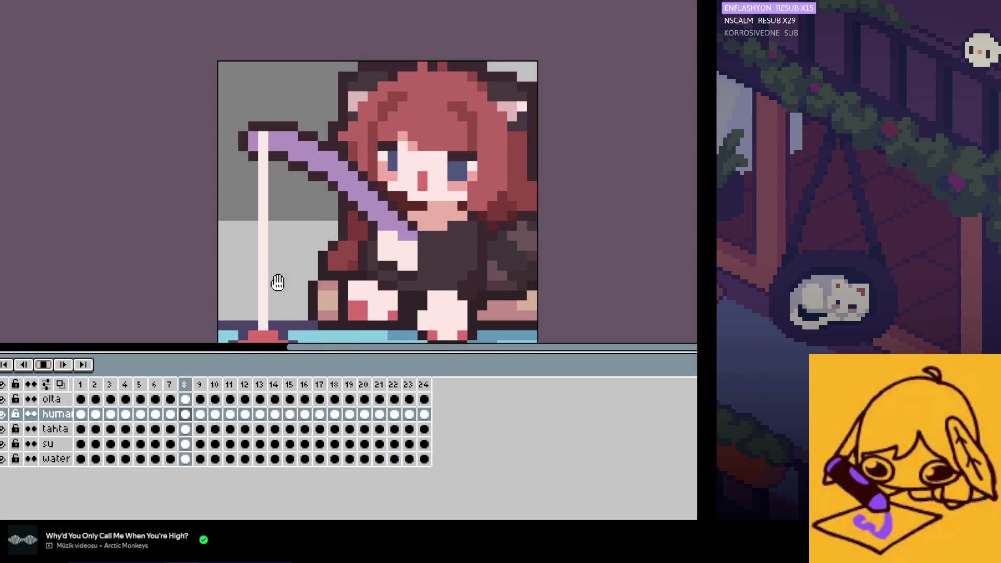
pyautogui.click(44, 365)
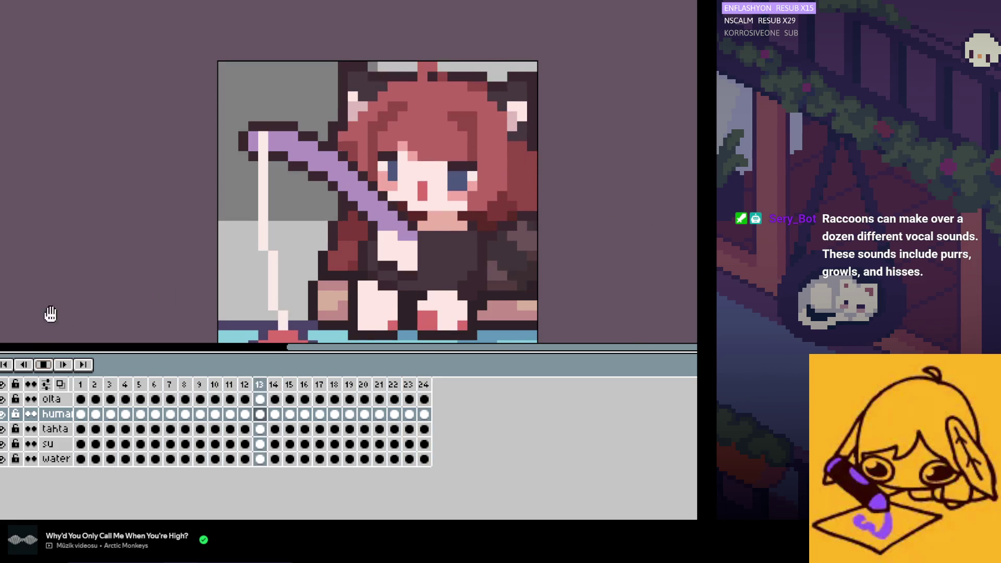
pyautogui.press('Return')
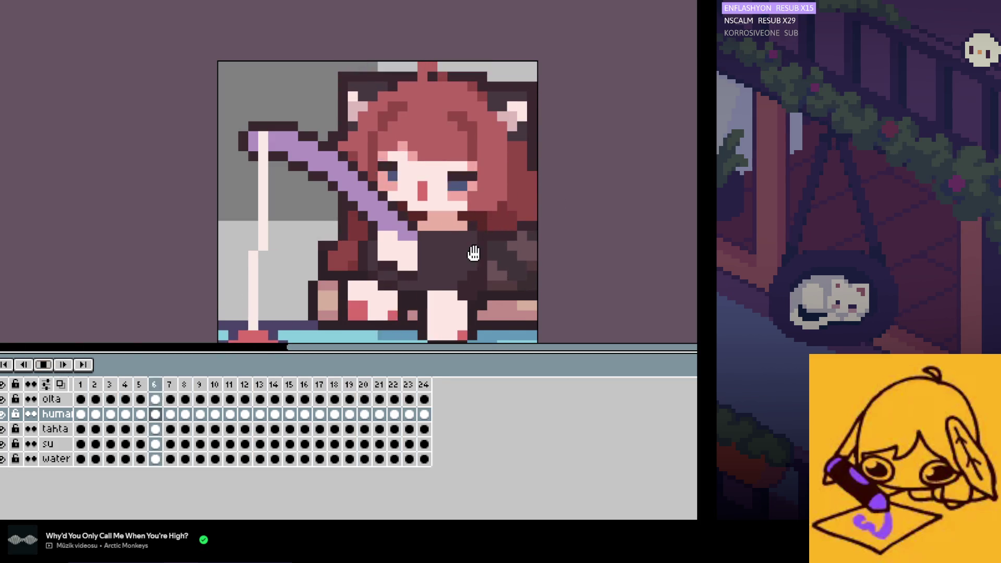
pyautogui.scroll(-1, 478, 271)
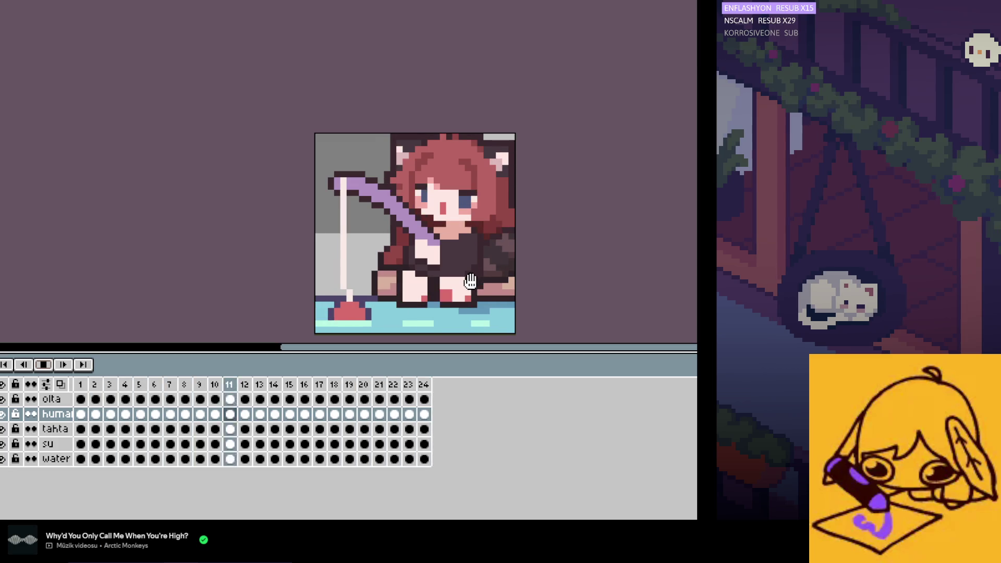
pyautogui.scroll(-1, 468, 282)
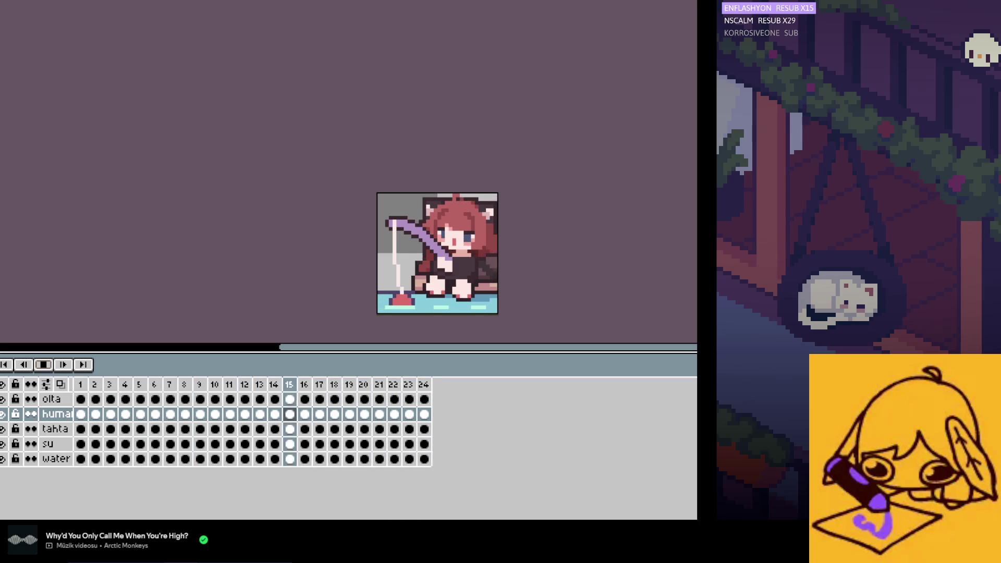
pyautogui.scroll(-3, 576, 264)
pyautogui.scroll(2, 558, 274)
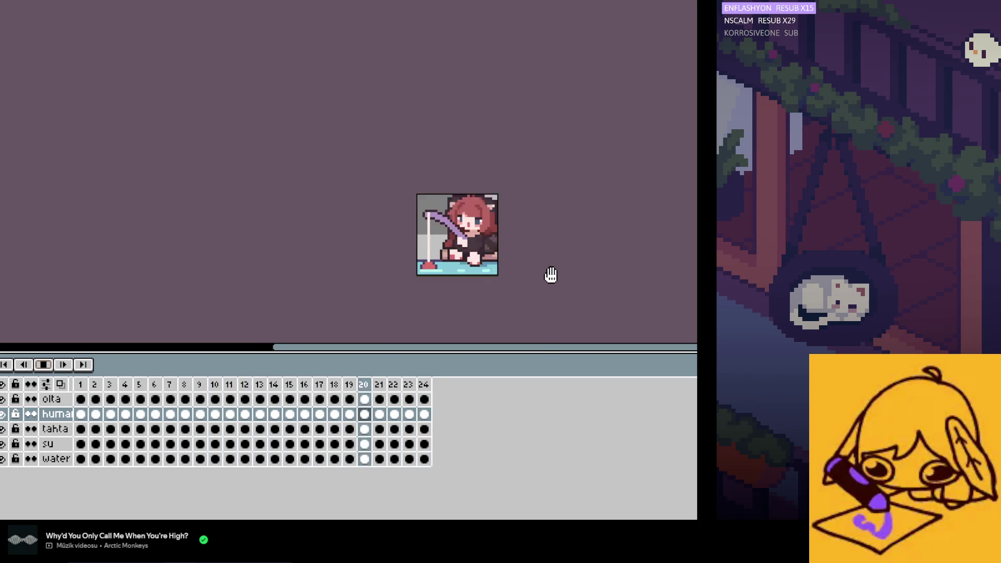
pyautogui.scroll(1, 548, 277)
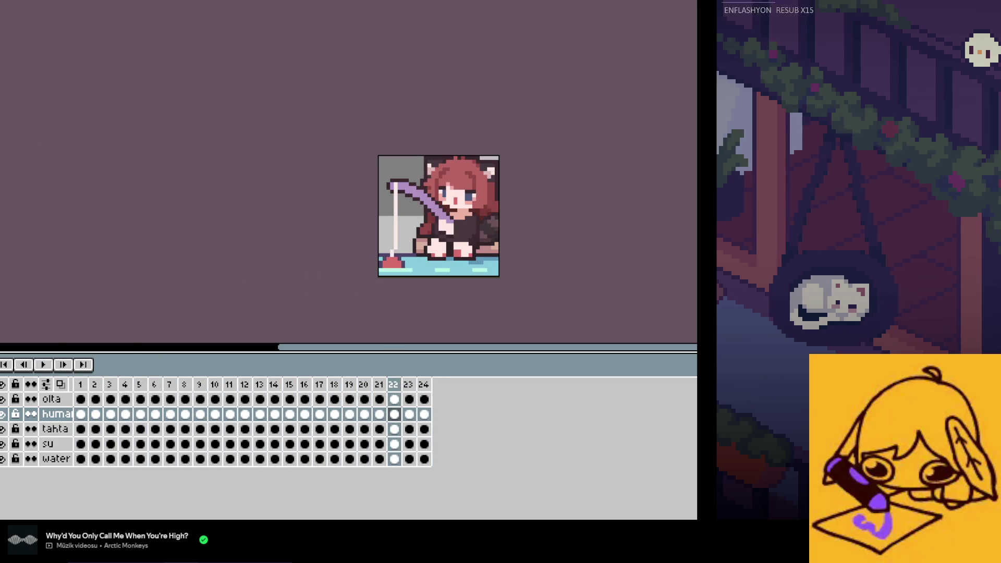
# Step: Create a new 28×28 pixel sprite
pyautogui.hotkey('ctrl', 'n')
pyautogui.write('28')
pyautogui.click(451, 197)
pyautogui.write('28')
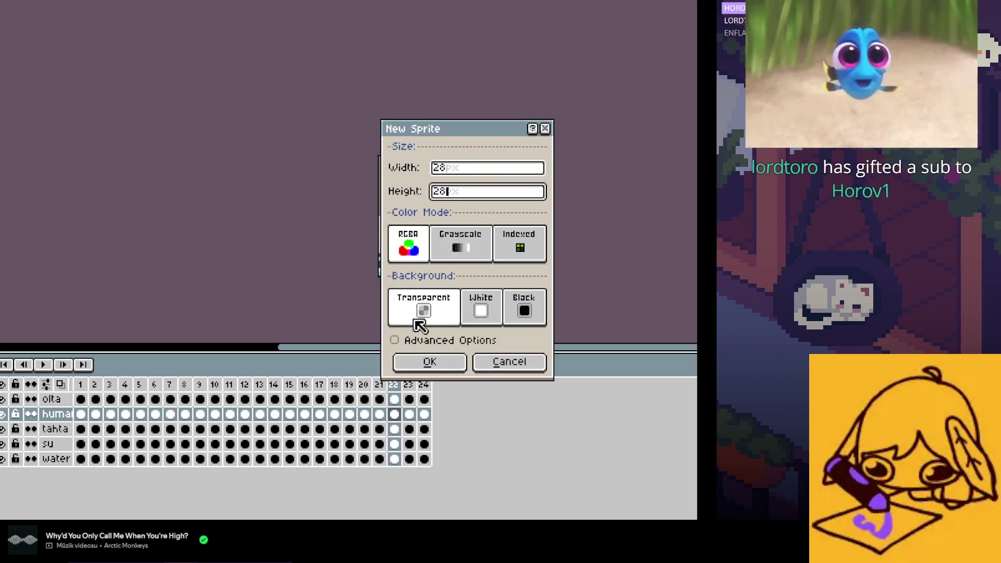
pyautogui.click(428, 364)
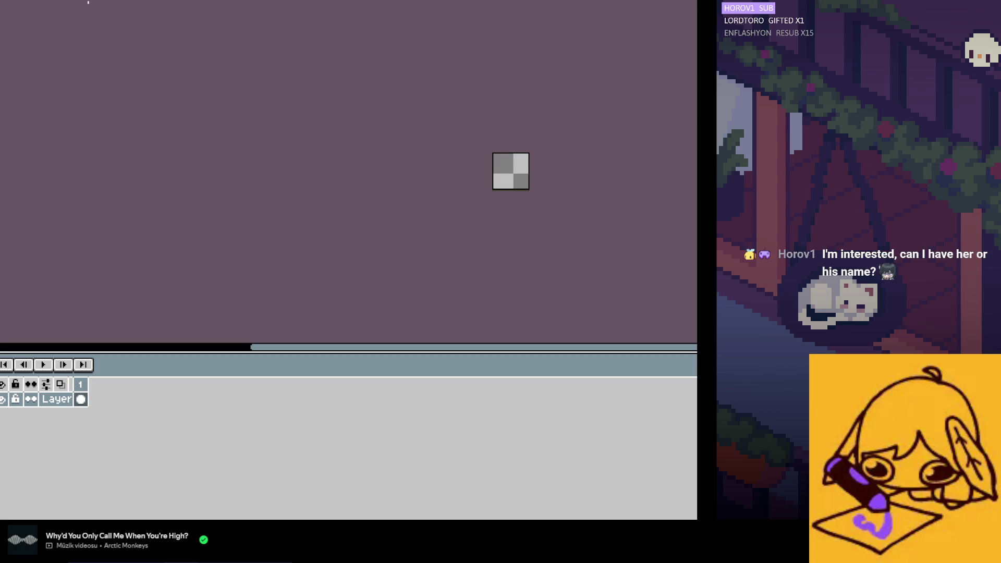
# Step: Close Lasry.aseprite without saving
pyautogui.hotkey('ctrl', 'w')
pyautogui.hotkey('ctrl', 'w')
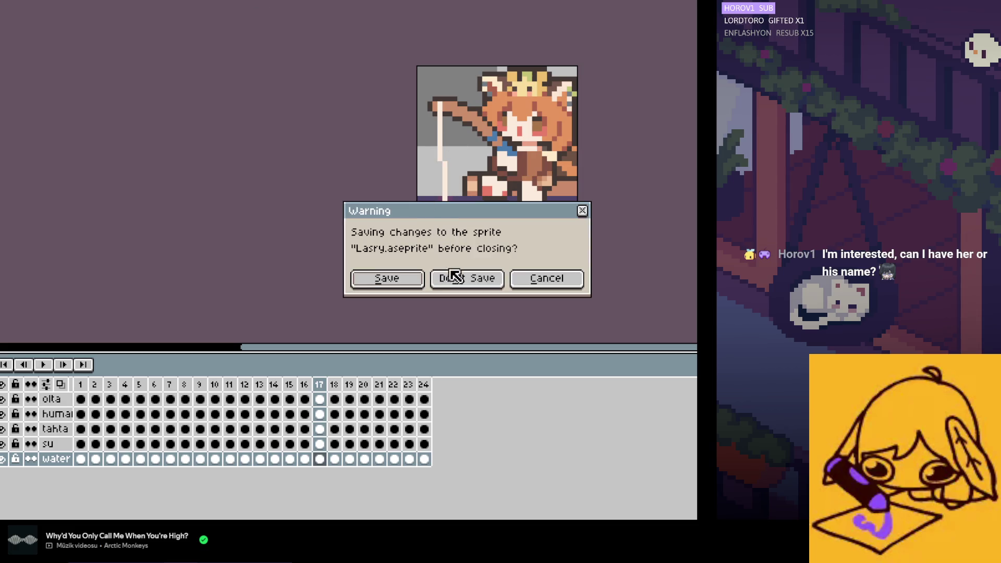
pyautogui.click(454, 275)
pyautogui.hotkey('ctrl', 'w')
# Step: Copy the layers olta through water into the new sprite and delete its empty Layer 1
pyautogui.click(65, 457)
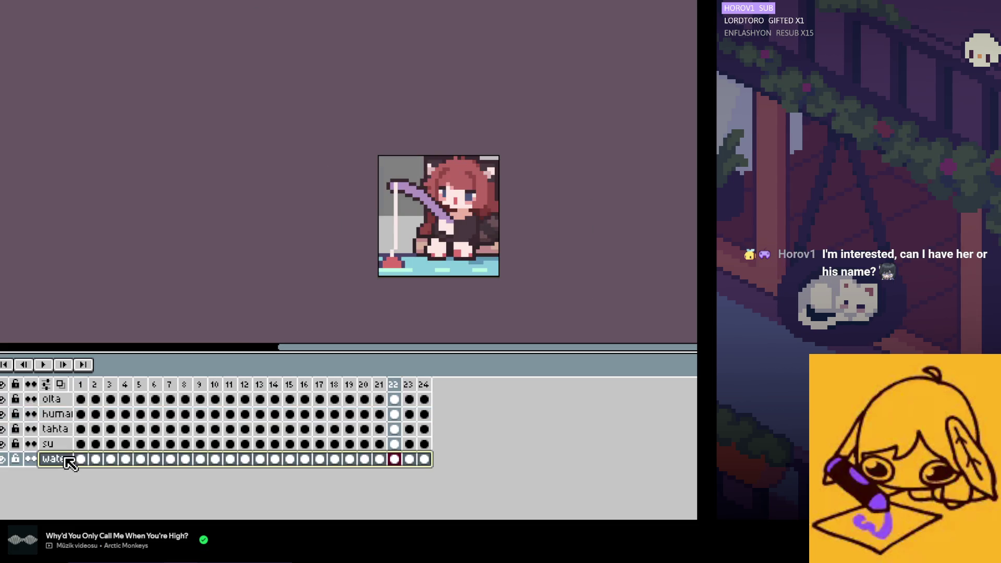
pyautogui.keyDown('shift'); pyautogui.click(52, 399); pyautogui.keyUp('shift')
pyautogui.hotkey('ctrl', 'c')
pyautogui.hotkey('ctrl', 'tab')
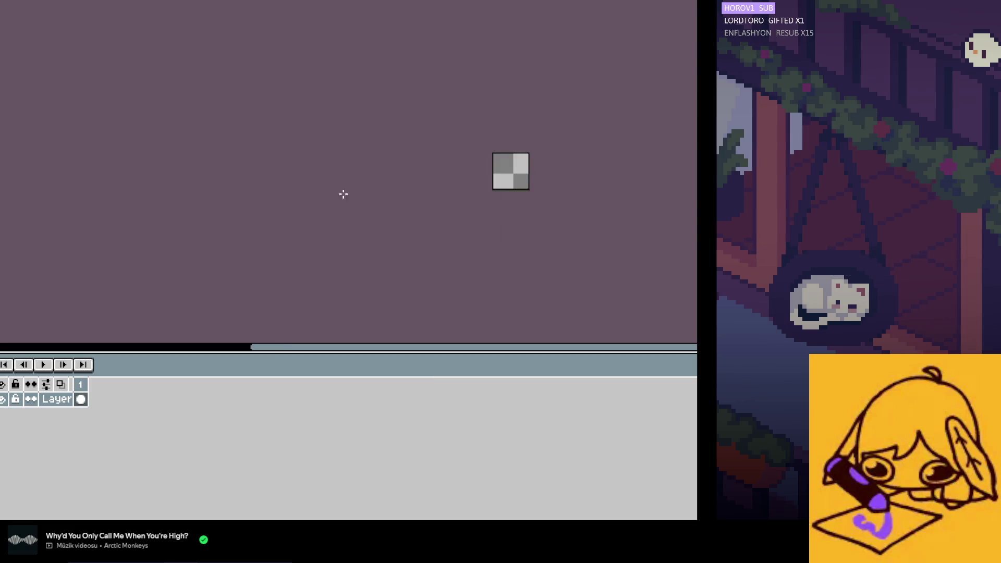
pyautogui.hotkey('ctrl', 'v')
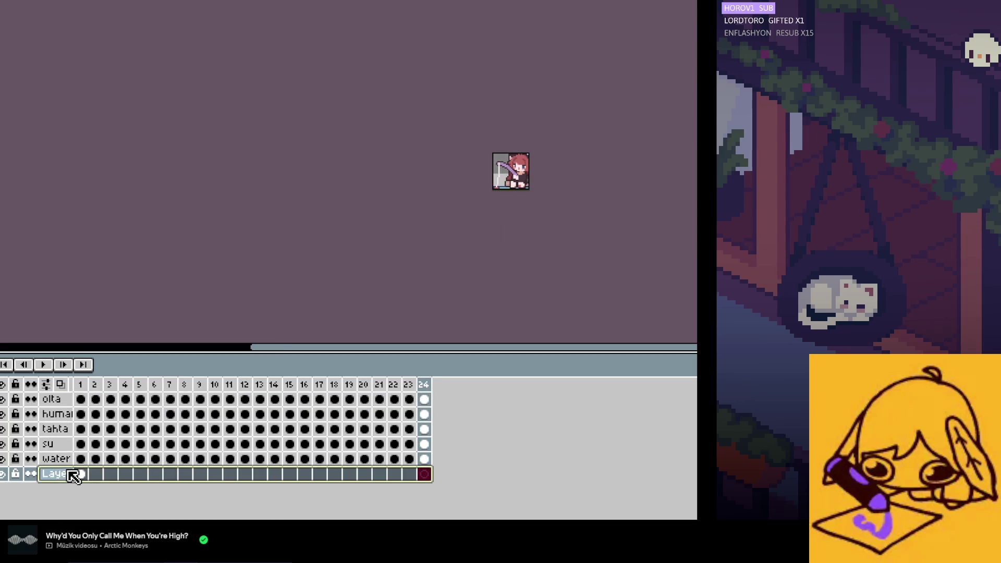
pyautogui.press('Delete')
pyautogui.scroll(2, 529, 154)
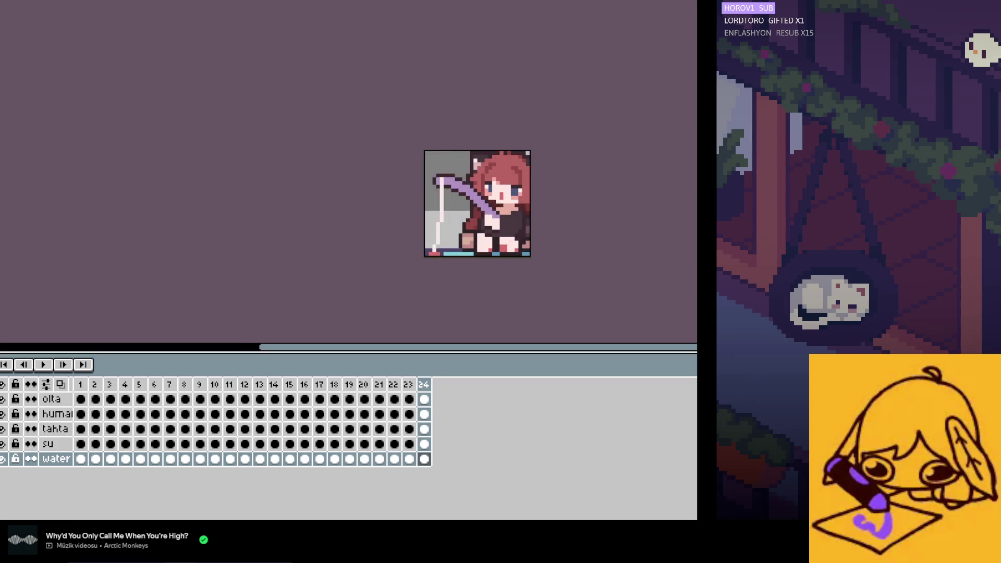
# Step: Move the tahta and huma layers slightly left
pyautogui.click(58, 428)
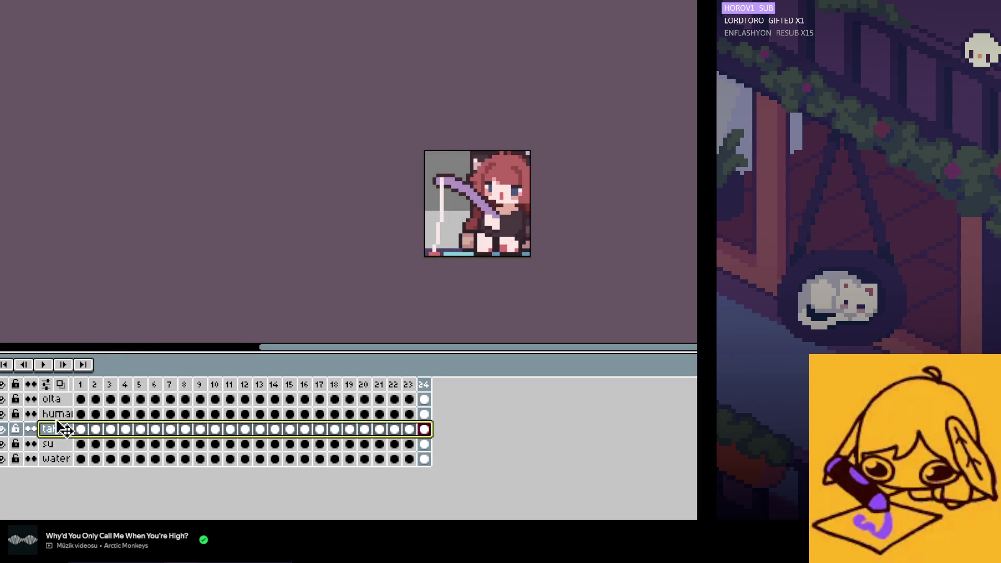
pyautogui.keyDown('shift'); pyautogui.click(58, 415); pyautogui.keyUp('shift')
pyautogui.scroll(1, 373, 231)
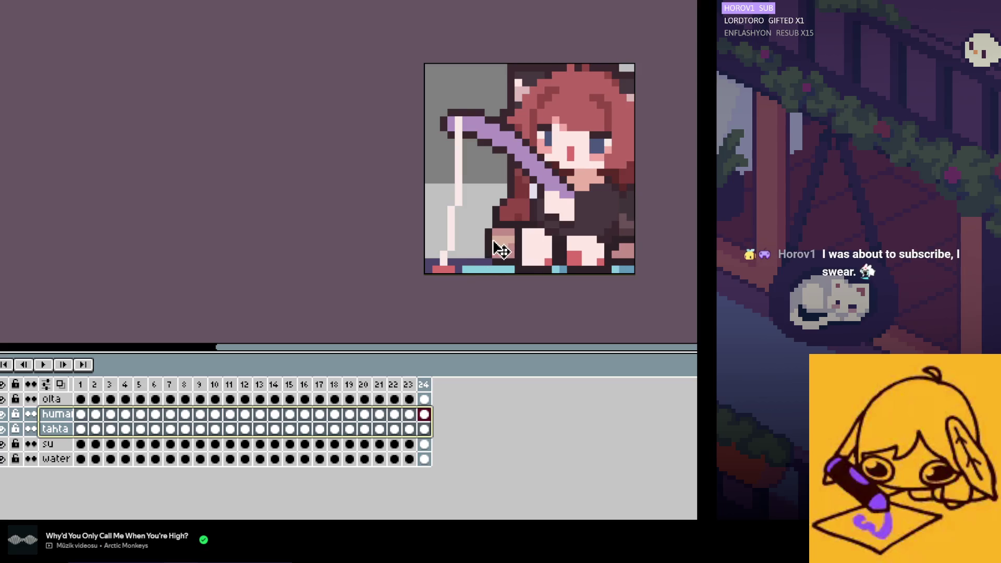
pyautogui.moveTo(495, 250); pyautogui.dragTo(487, 249)
# Step: Shift the olta fishing rod left and up, then return to frame 1
pyautogui.click(52, 399)
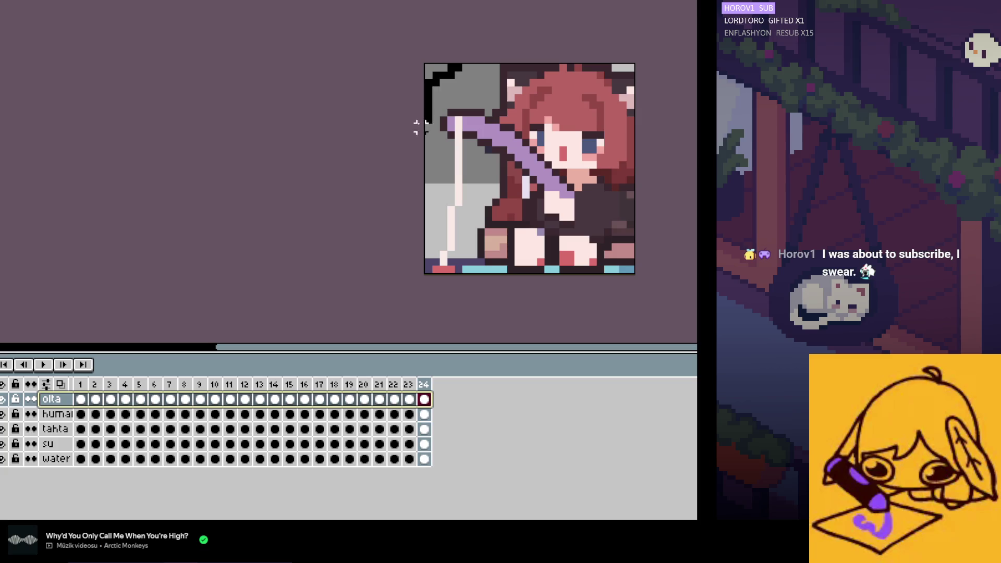
pyautogui.hotkey('ctrl', 'shift', 'd')
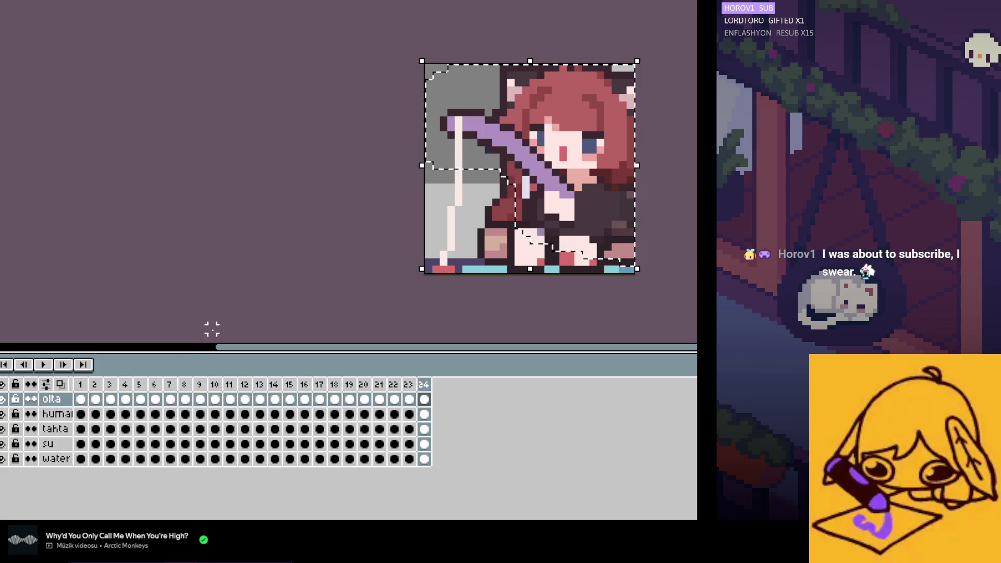
pyautogui.scroll(1, 591, 150)
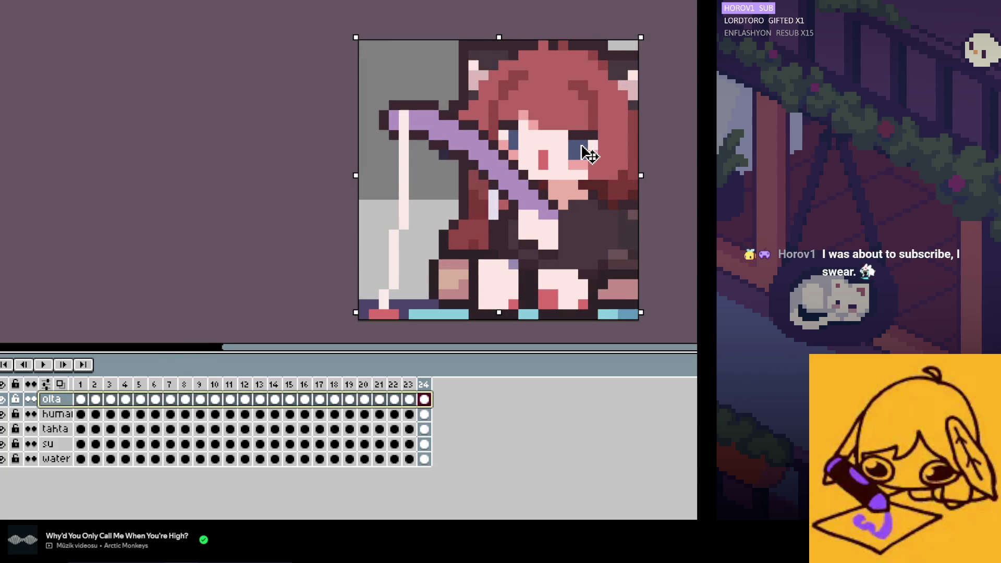
pyautogui.press('Down')
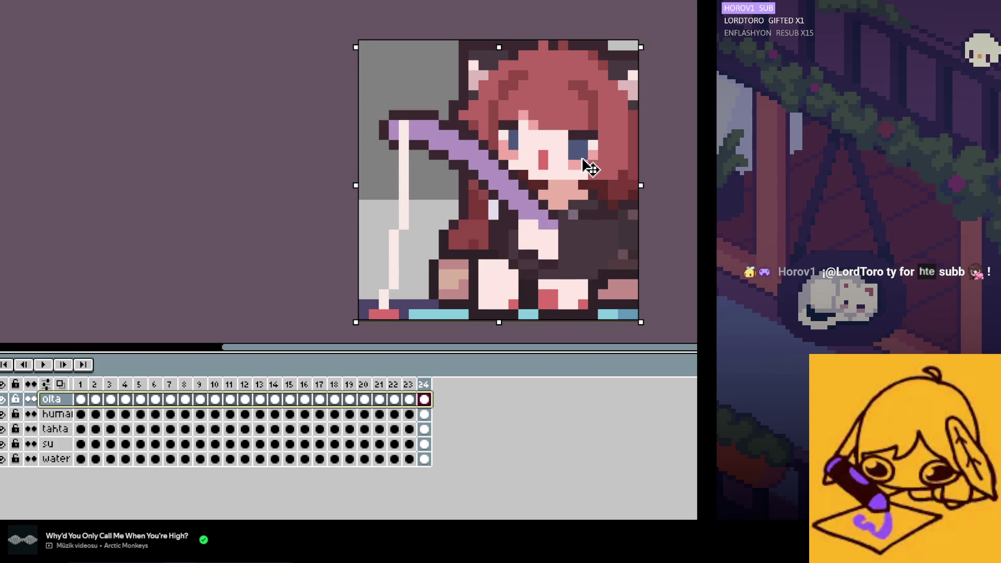
pyautogui.click(163, 172)
pyautogui.click(66, 401)
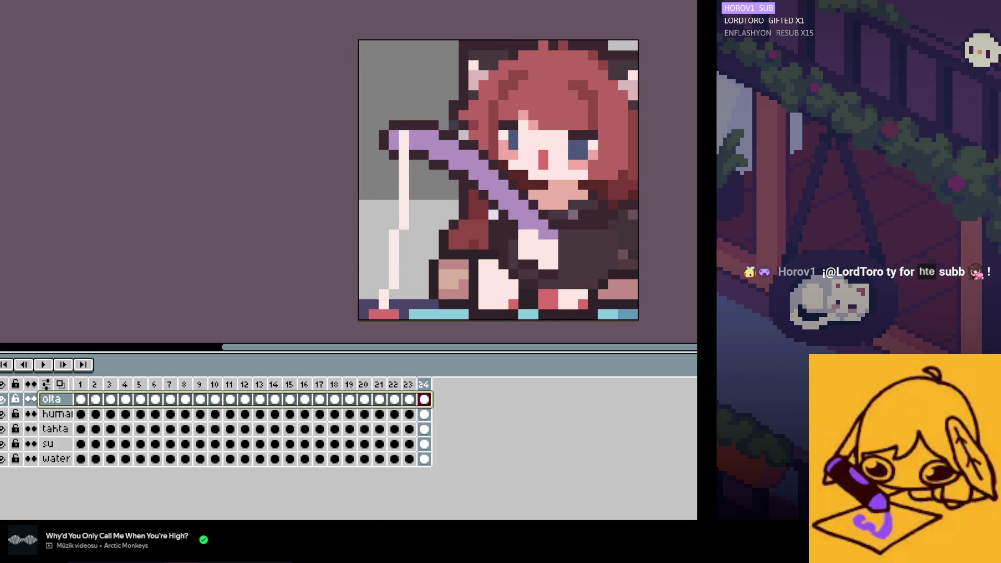
pyautogui.moveTo(506, 207); pyautogui.dragTo(478, 194)
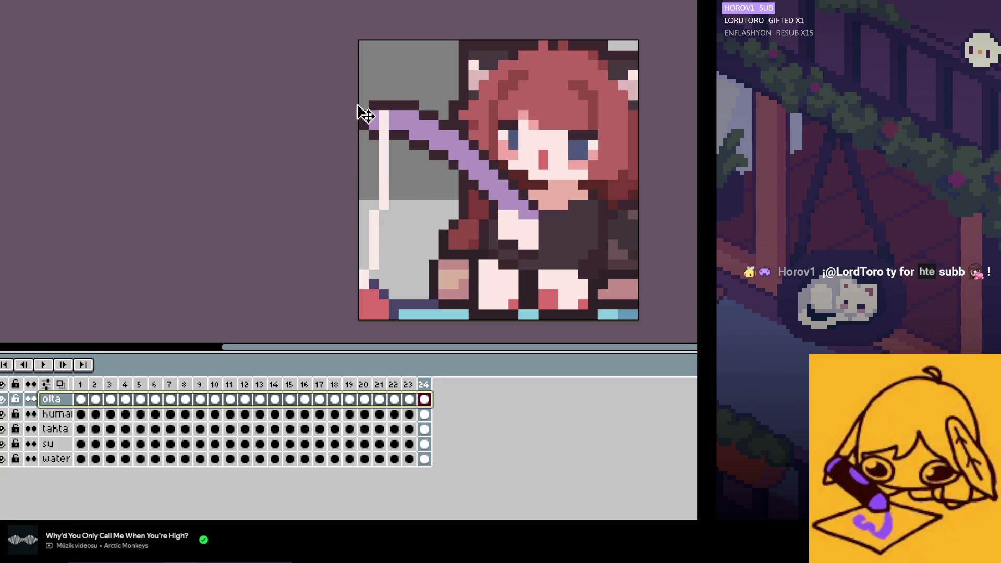
pyautogui.scroll(-1, 358, 107)
pyautogui.press('Right')
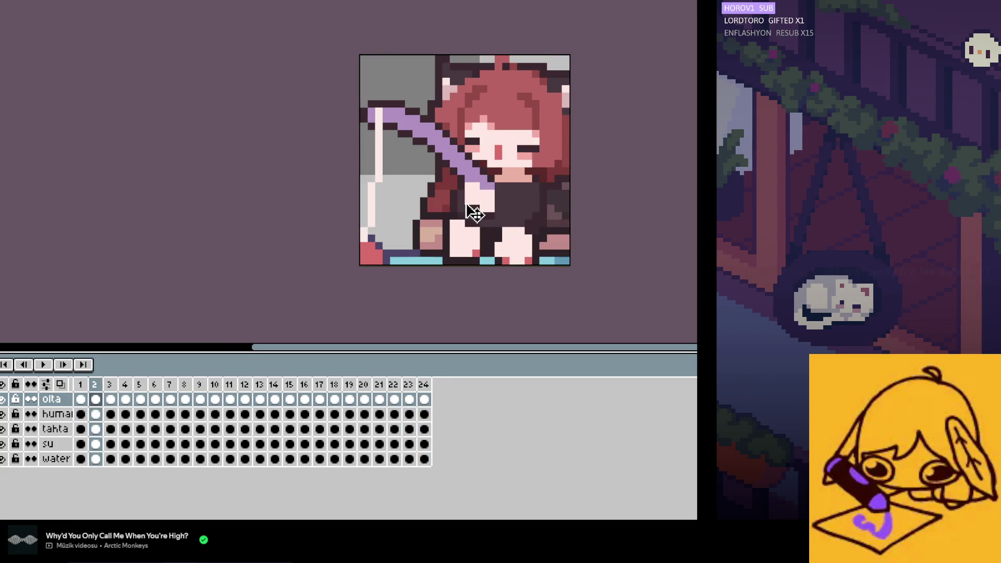
# Step: Shift the su water strip one pixel left
pyautogui.click(55, 447)
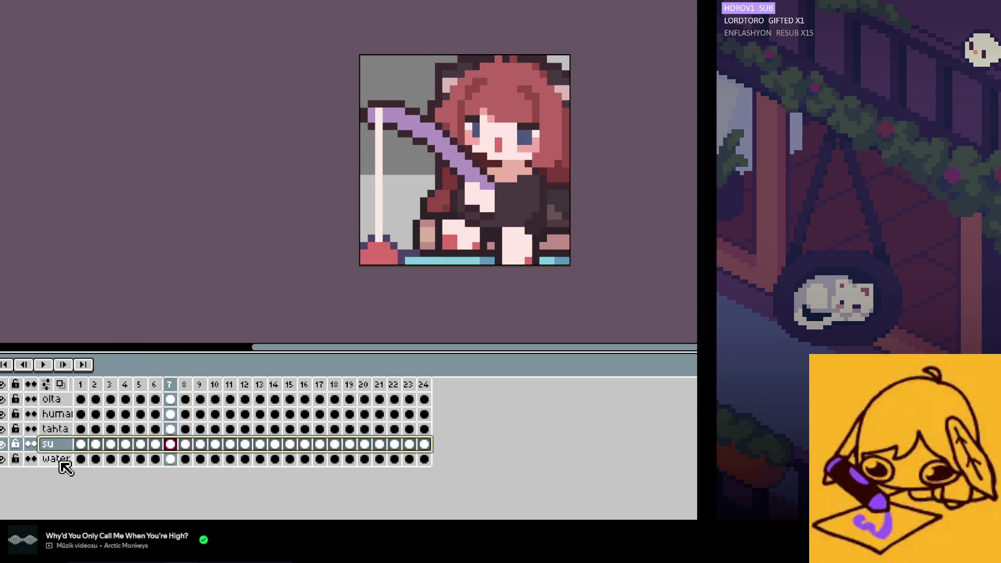
pyautogui.keyDown('shift'); pyautogui.click(57, 460); pyautogui.keyUp('shift')
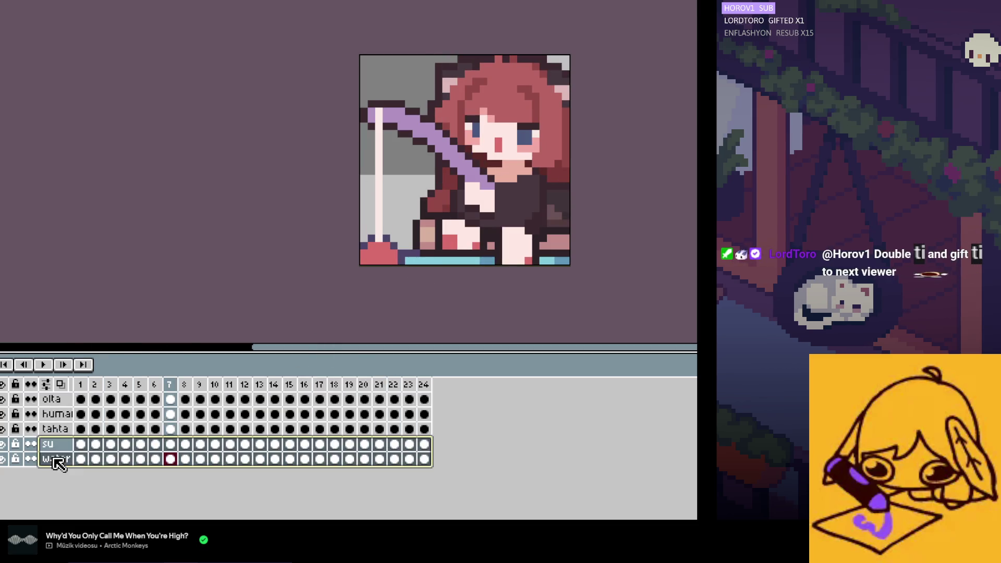
pyautogui.scroll(1, 457, 284)
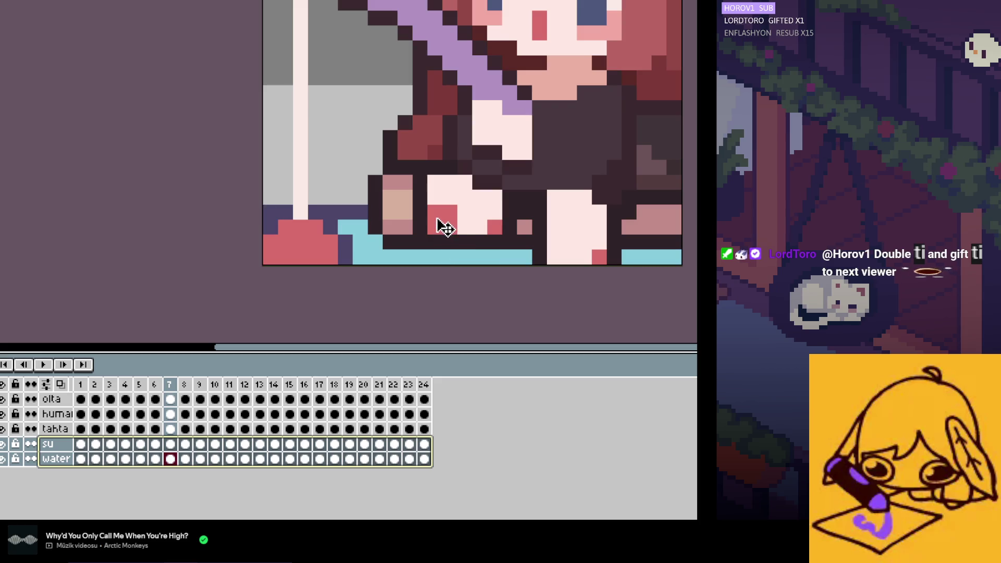
pyautogui.click(52, 443)
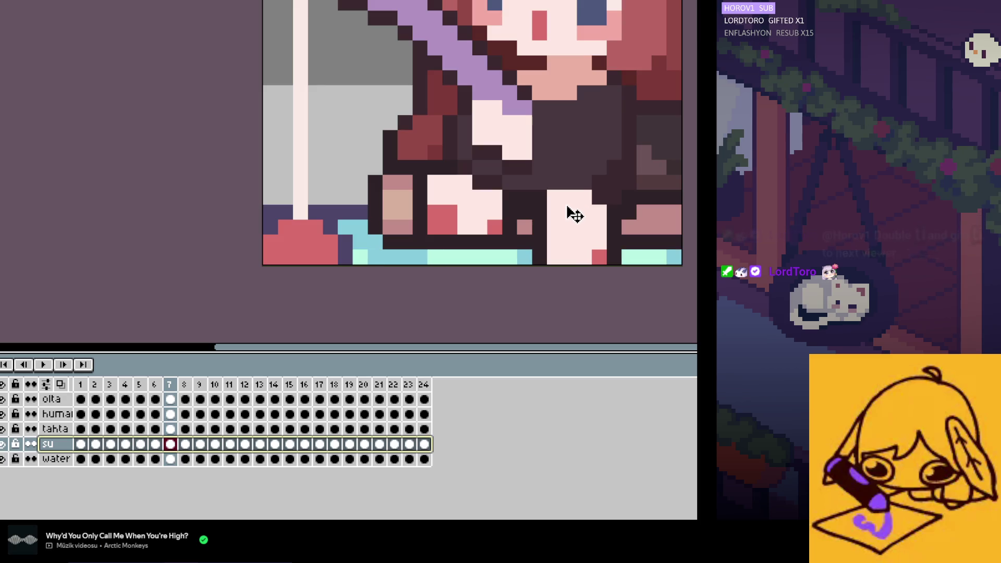
pyautogui.moveTo(568, 211); pyautogui.dragTo(563, 213)
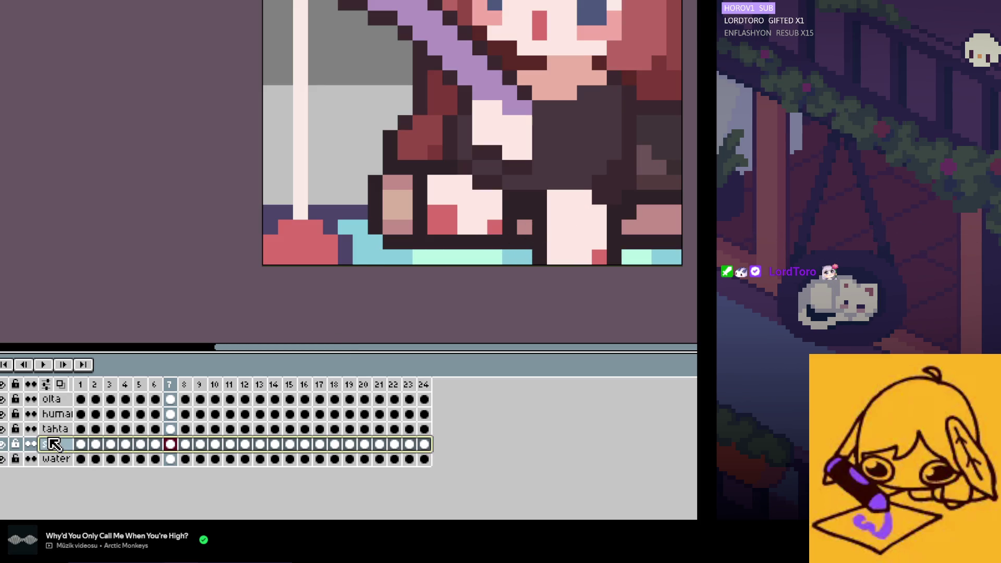
# Step: Delete the right part of the bottom water strip in all su cels and preview the loop
pyautogui.moveTo(698, 167)
pyautogui.mouseDown()
pyautogui.moveTo(391, 286)
pyautogui.moveTo(420, 287)
pyautogui.mouseUp()
pyautogui.click(62, 447)
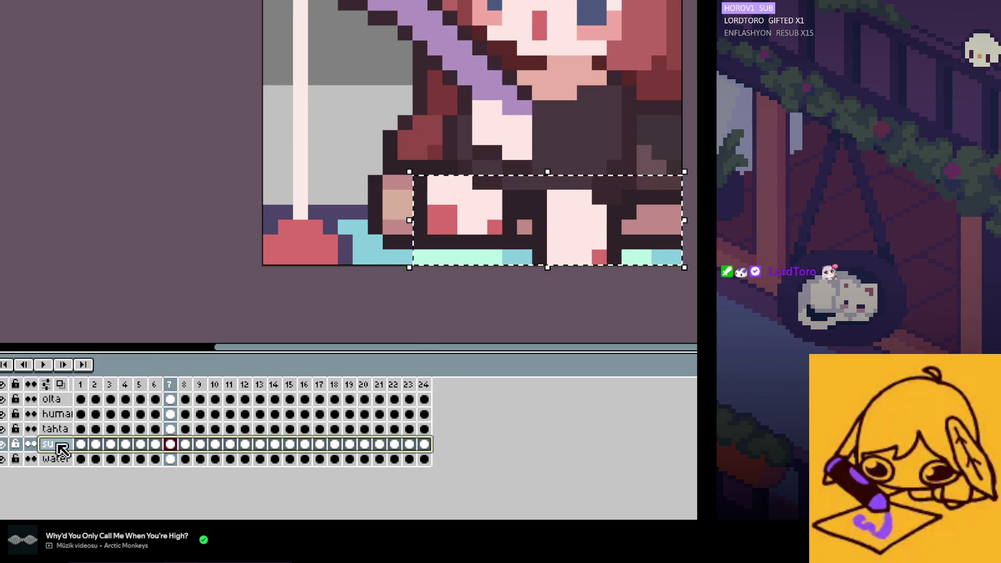
pyautogui.press('Delete')
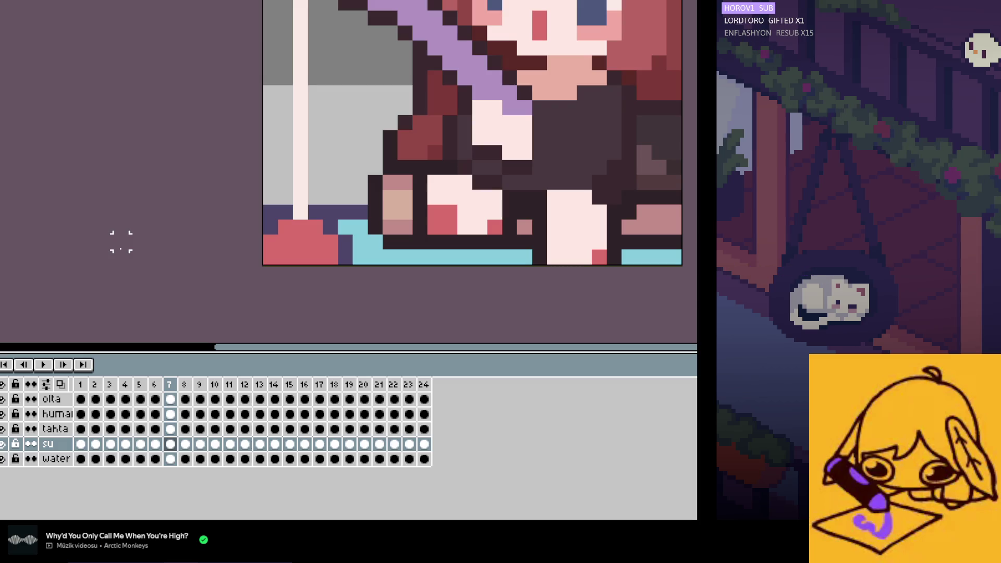
pyautogui.press('Return')
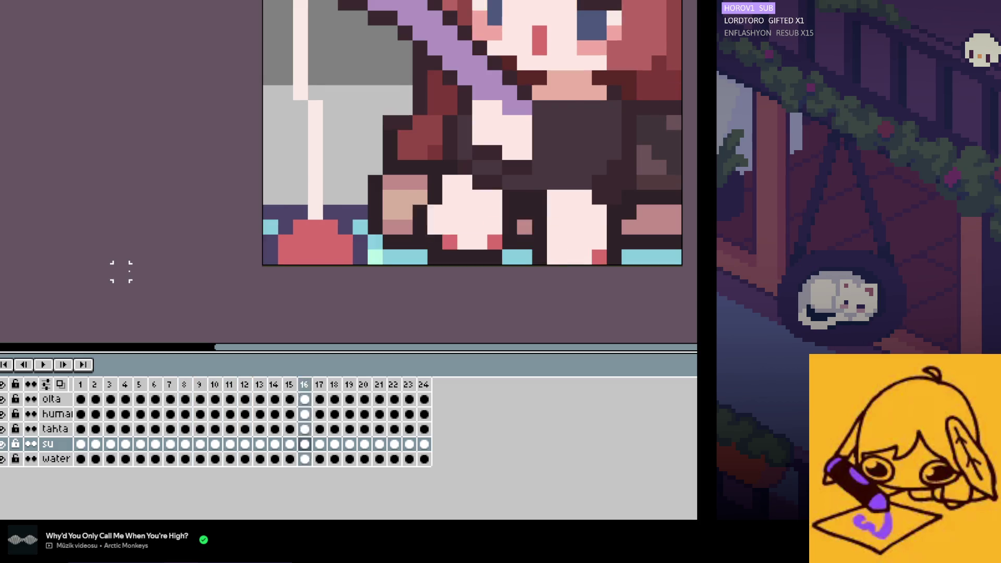
pyautogui.scroll(-5, 247, 256)
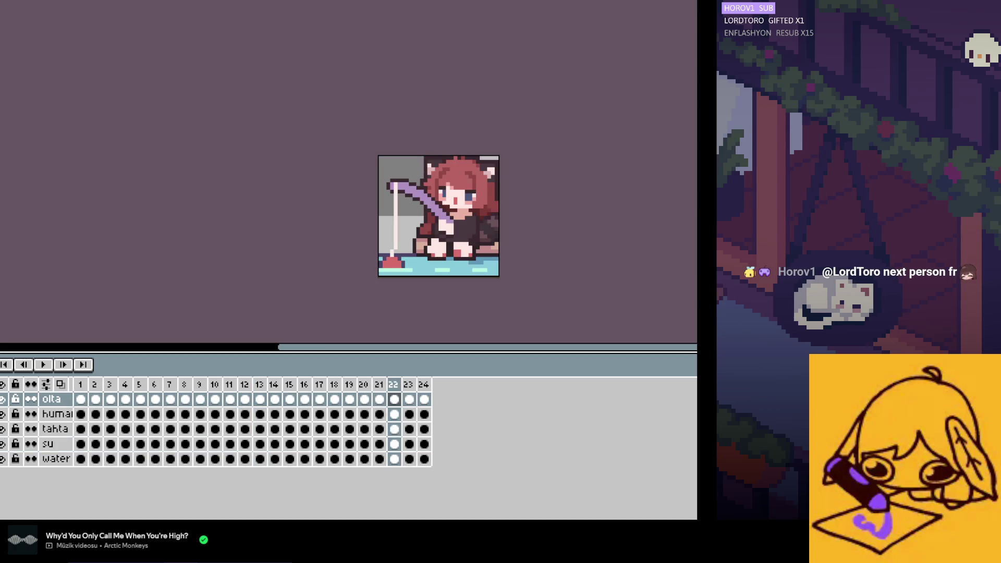
pyautogui.hotkey('ctrl', 'w')
pyautogui.hotkey('ctrl', 'Tab')
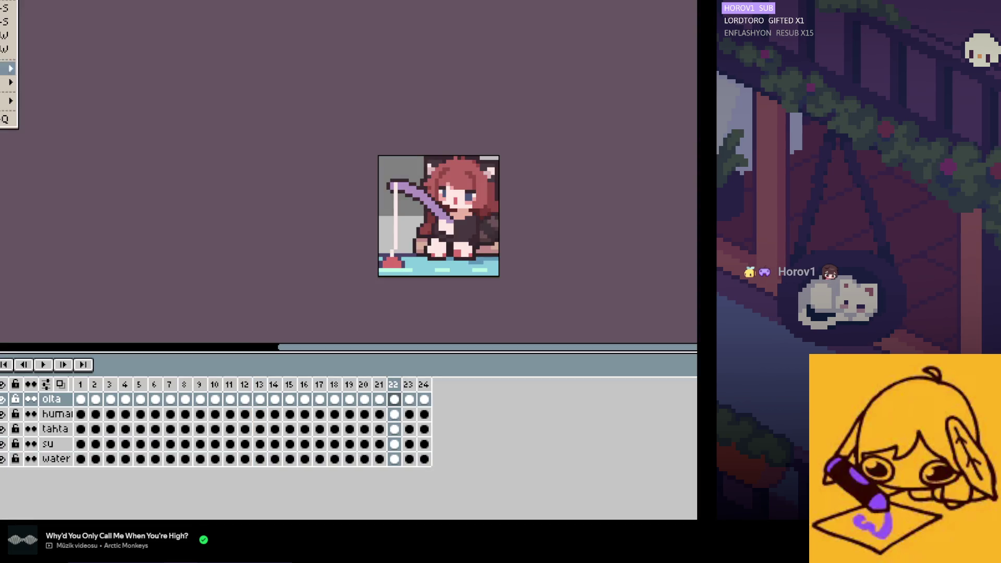
# Step: Export the frames at 400% into a recent folder as 24 separate PNGs
pyautogui.click(107, 70)
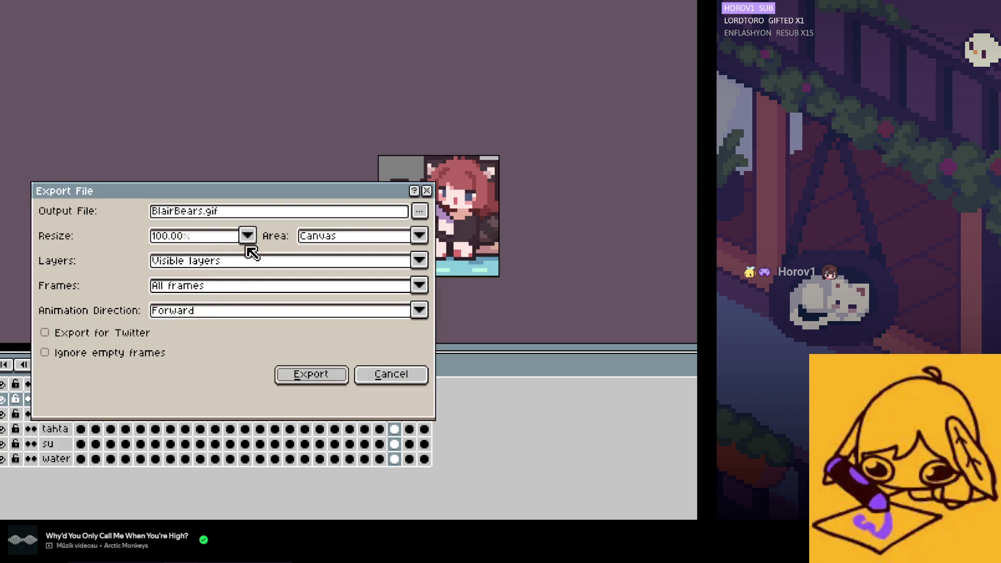
pyautogui.click(248, 235)
pyautogui.click(188, 315)
pyautogui.click(419, 211)
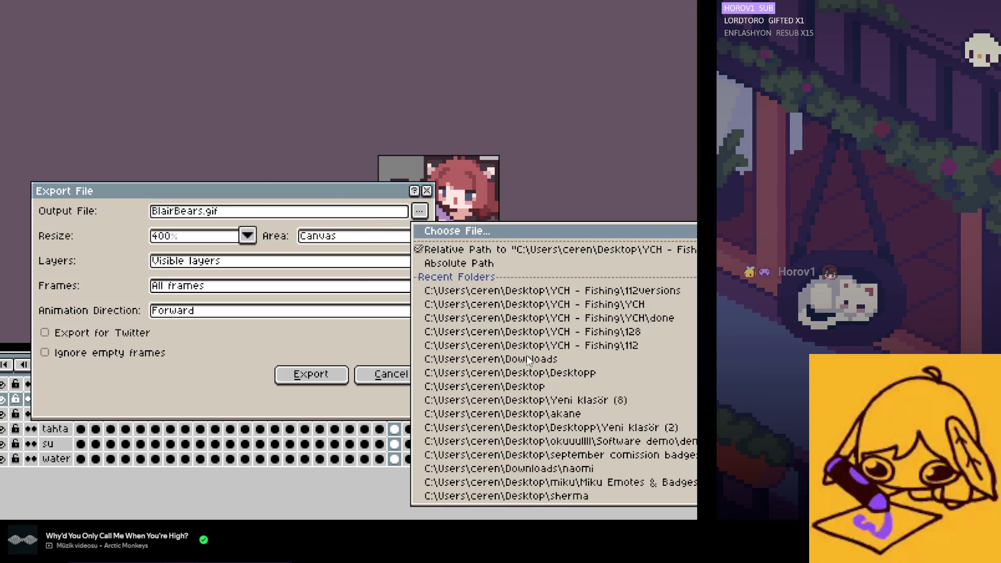
pyautogui.click(496, 252)
pyautogui.click(311, 374)
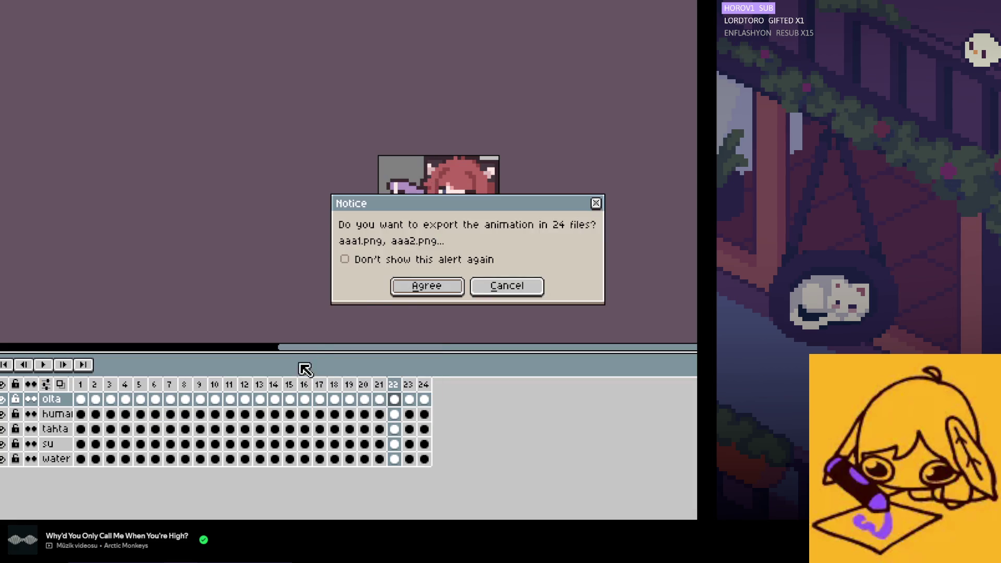
pyautogui.click(422, 287)
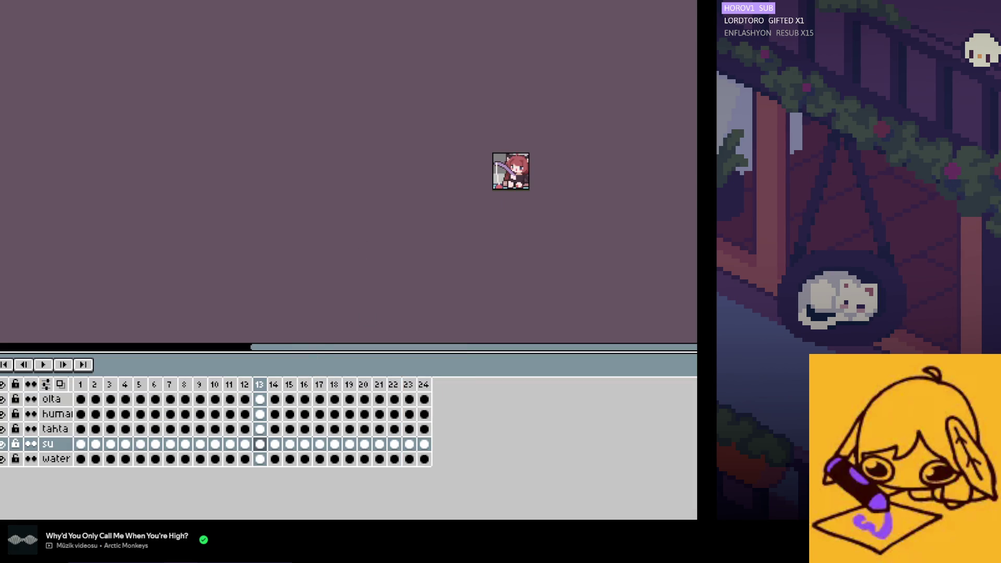
# Step: Redo the 400% export into the 112 folder, agreeing to 24 PNG files
pyautogui.click(31, 68)
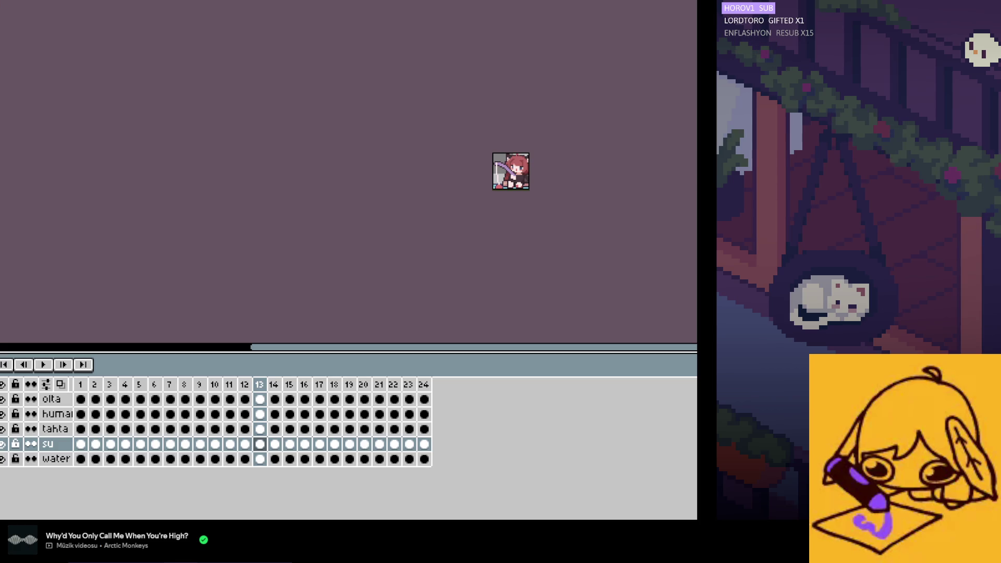
pyautogui.click(84, 88)
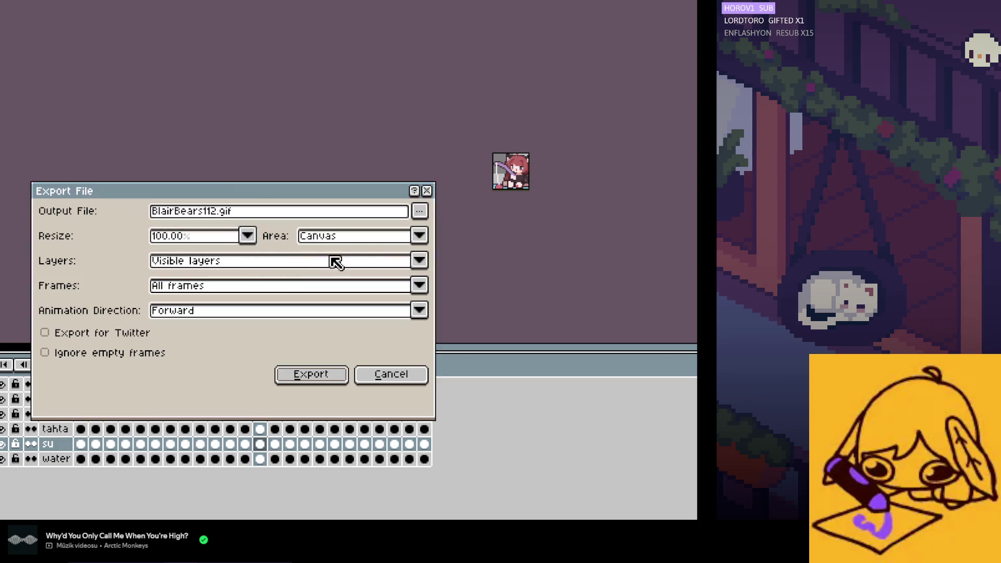
pyautogui.click(252, 239)
pyautogui.click(174, 312)
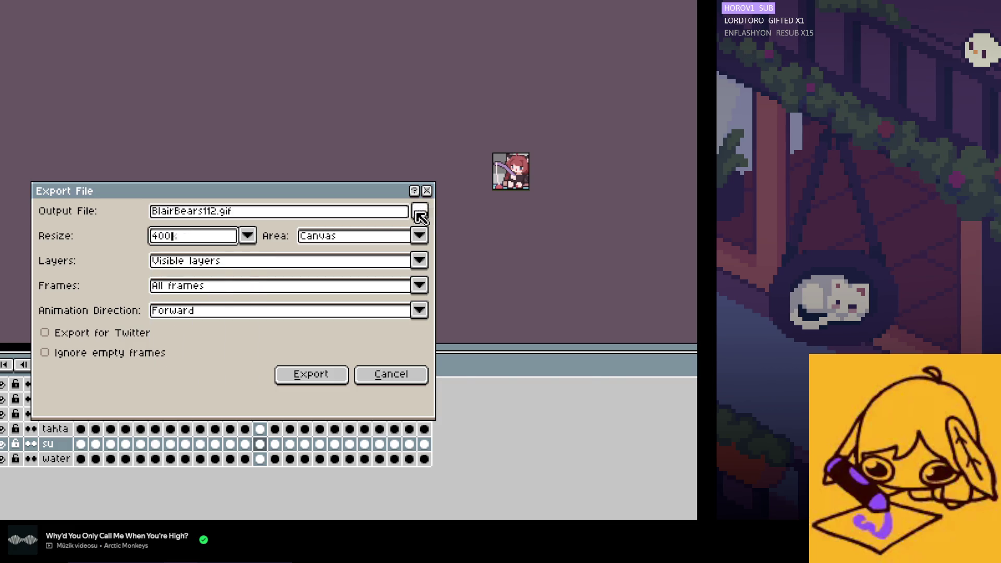
pyautogui.click(420, 211)
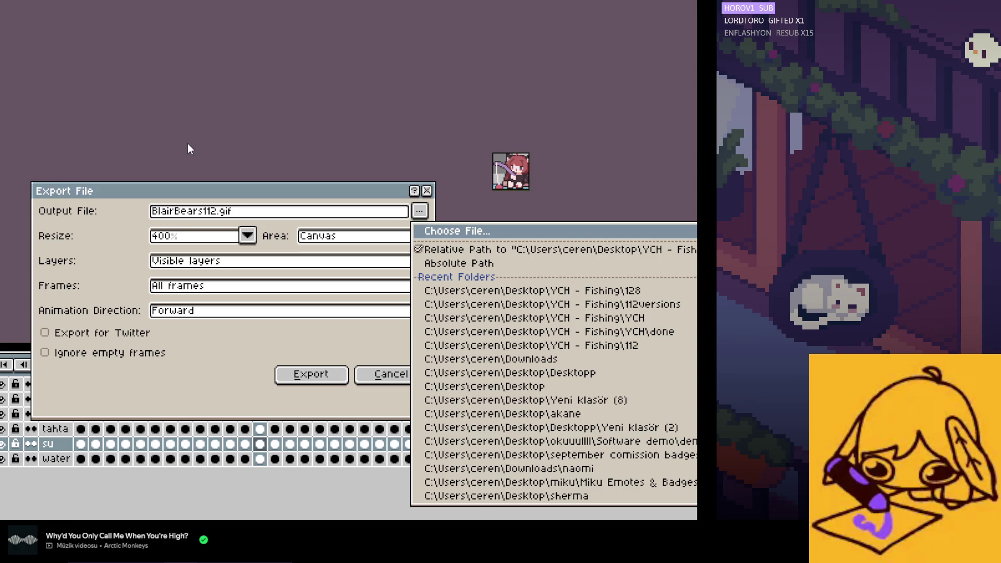
pyautogui.click(497, 248)
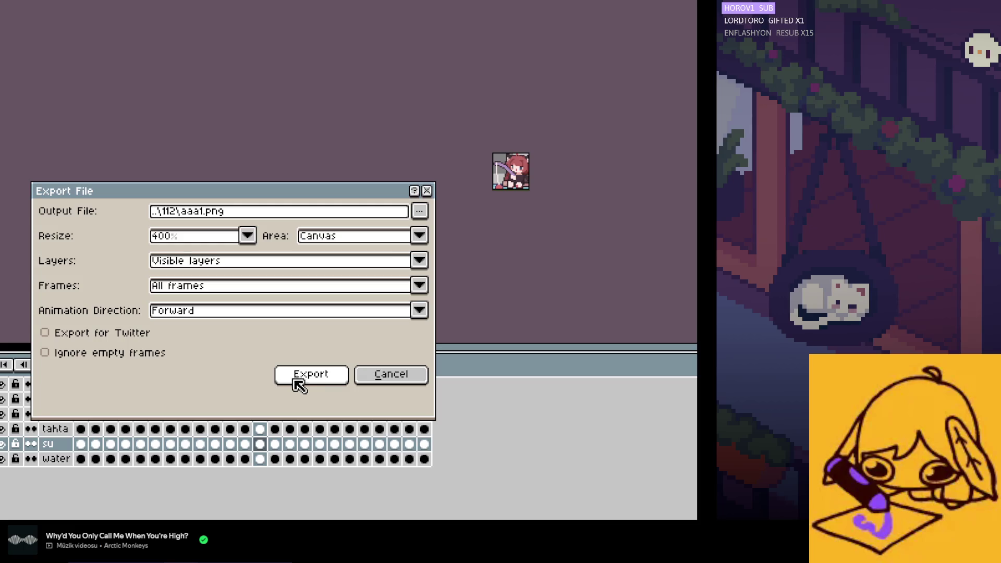
pyautogui.click(300, 384)
pyautogui.click(426, 286)
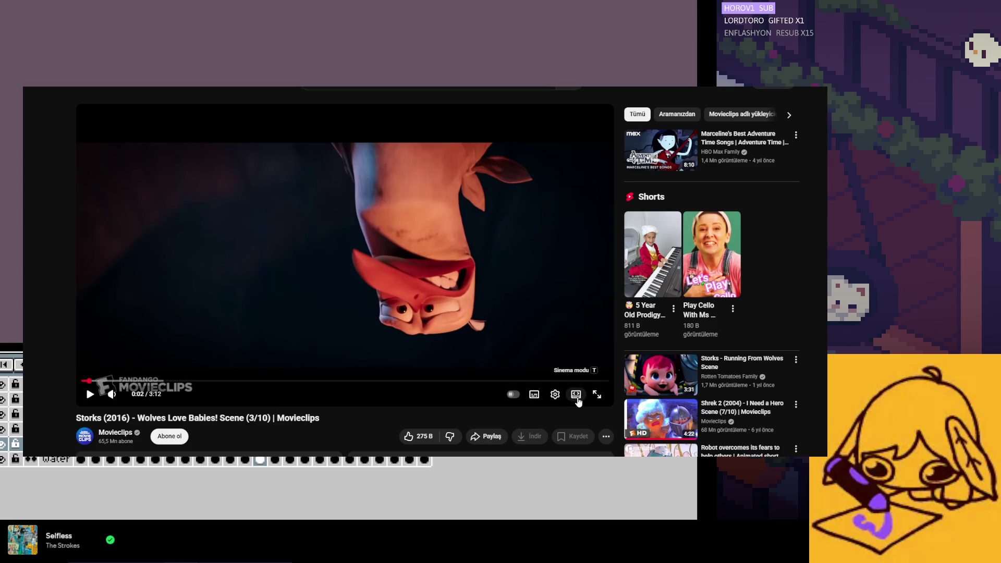
# Step: Switch the Storks clip to theater mode and turn on English captions
pyautogui.click(576, 394)
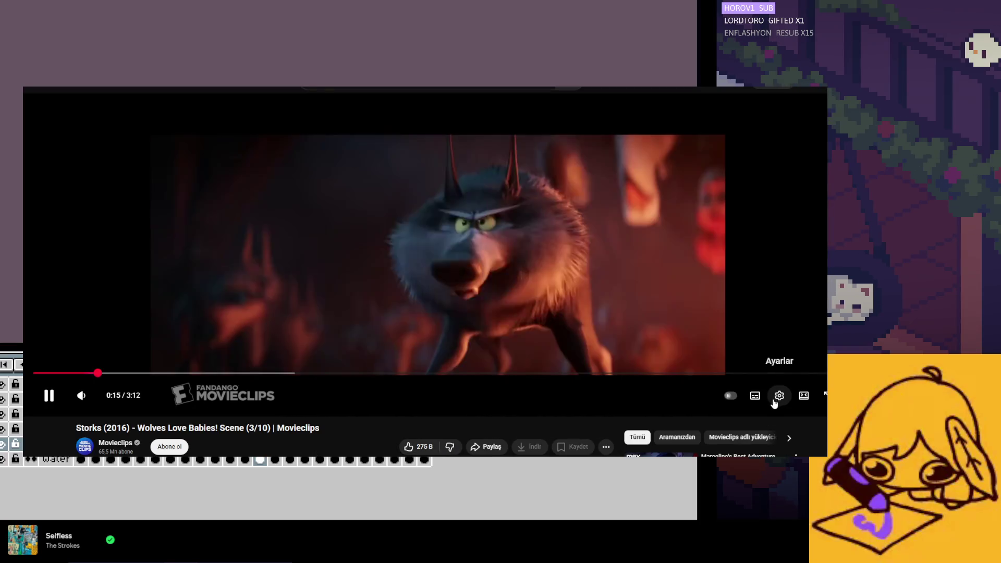
pyautogui.click(755, 395)
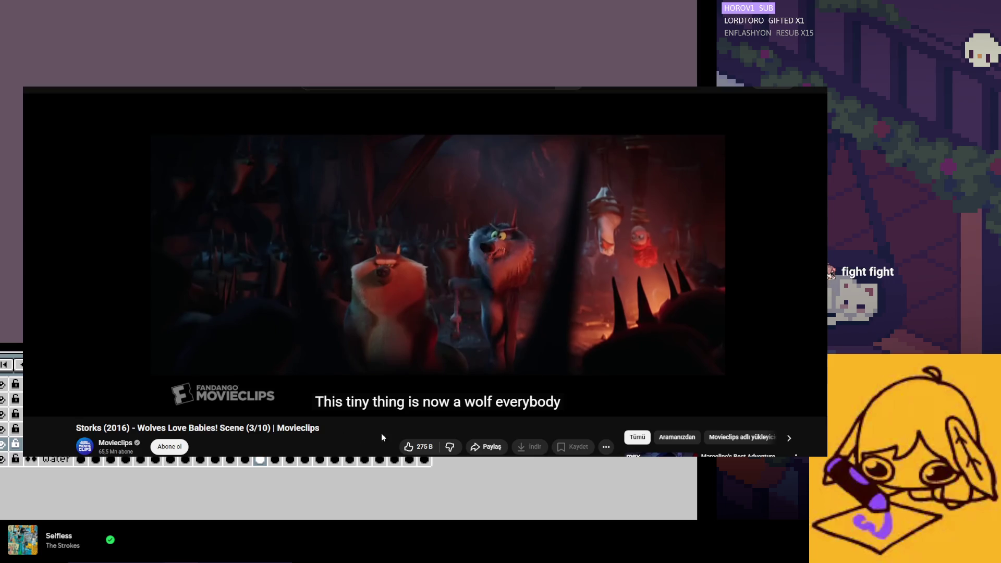
# Step: Rewind the Storks clip to about 1:10, then pause it at 3:02
pyautogui.moveTo(353, 373); pyautogui.dragTo(321, 376)
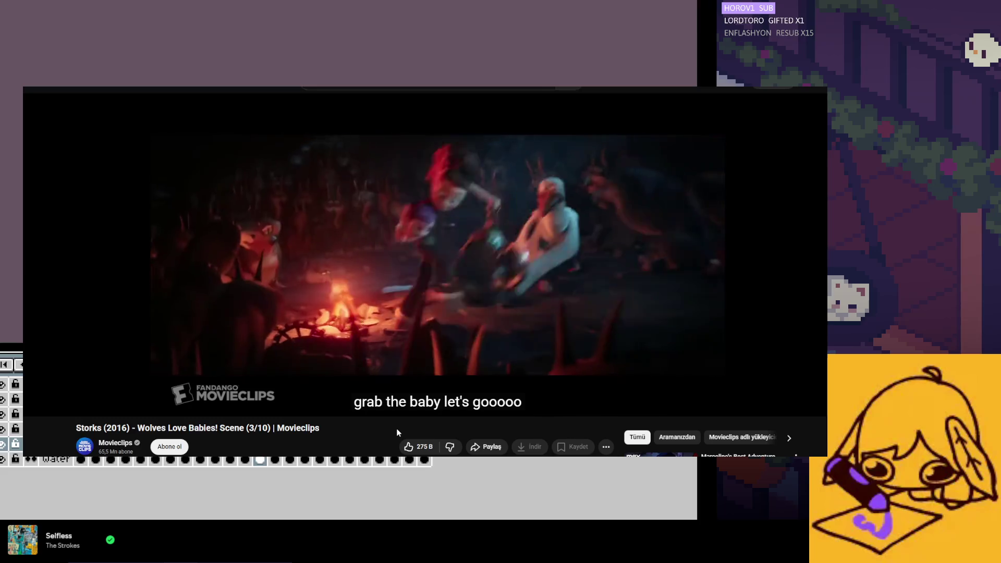
pyautogui.click(365, 324)
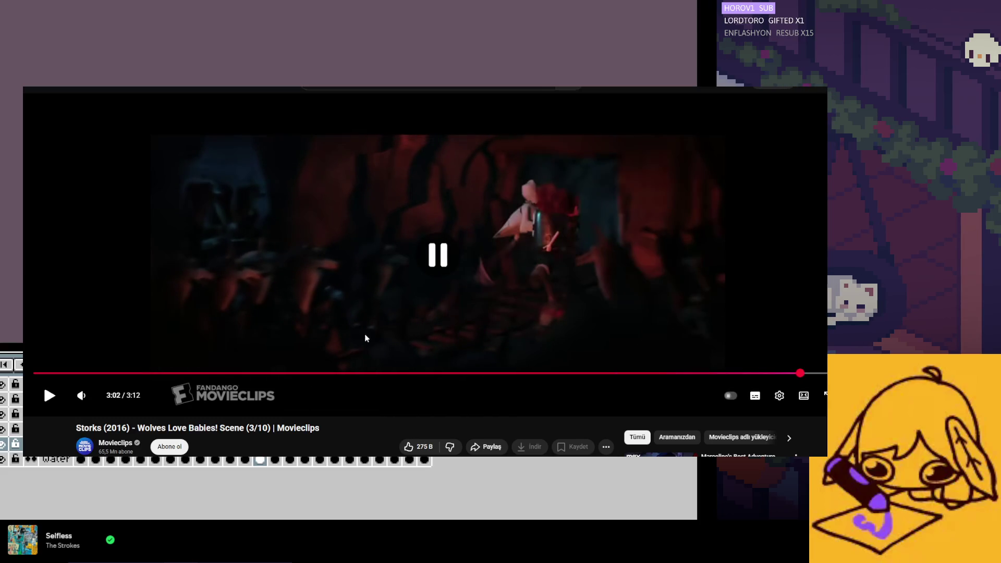
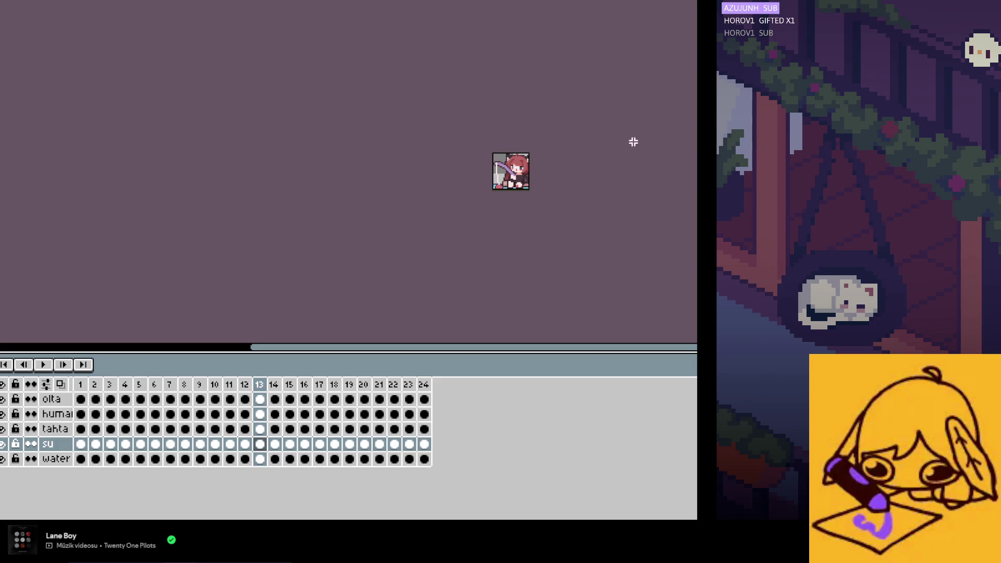
# Step: Select frame 22 on the olta layer, then bring up Aseprite's Home page
pyautogui.scroll(3, 477, 180)
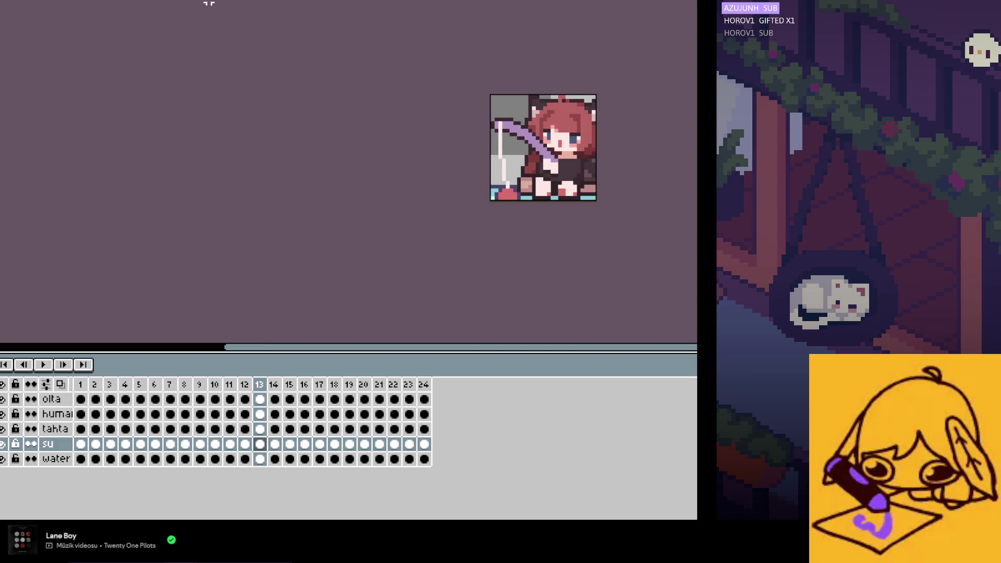
pyautogui.click(394, 399)
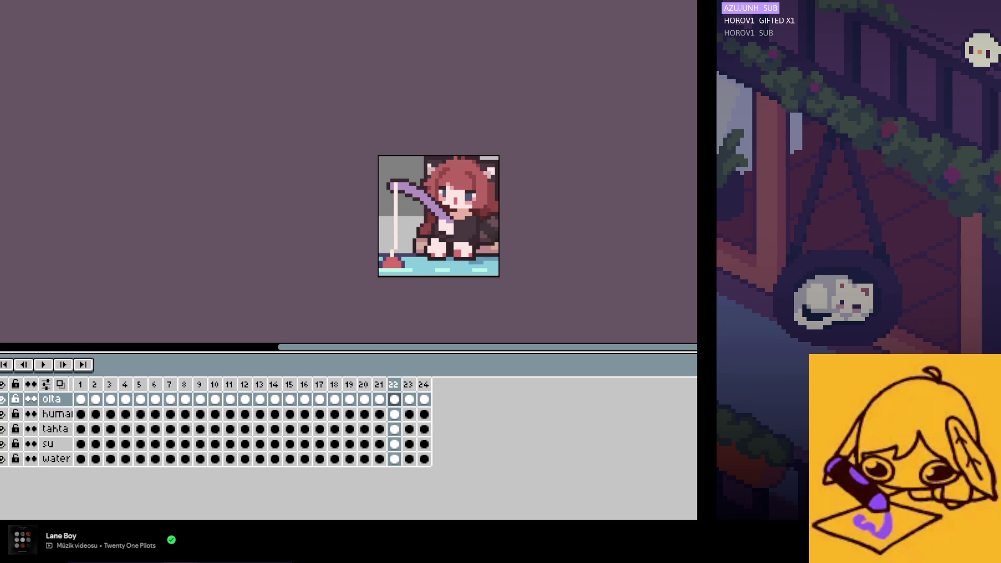
pyautogui.hotkey('ctrl', 'w')
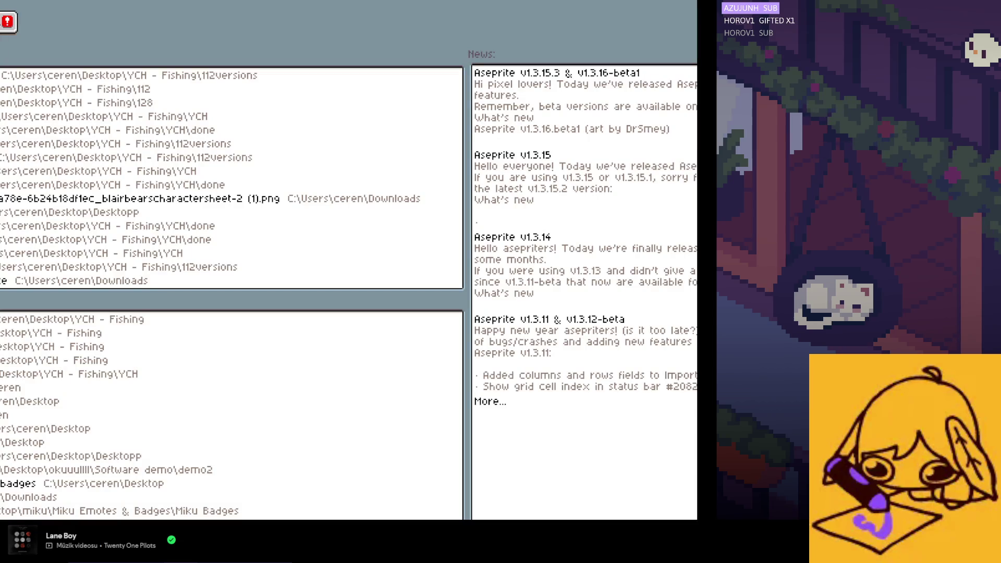
# Step: Switch from Aseprite to the window showing the emote images
pyautogui.hotkey('alt', 'Tab')
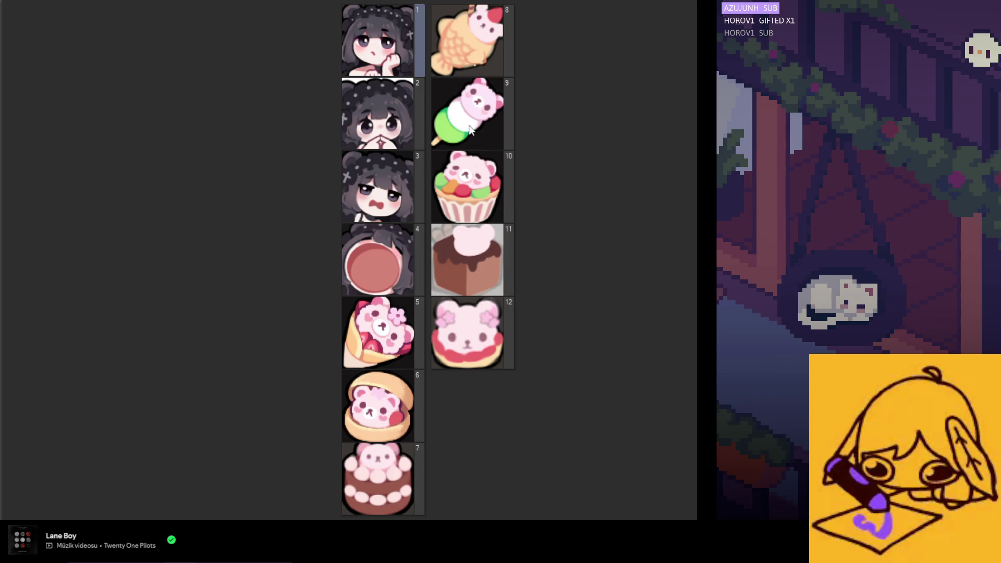
# Step: View emotes 7, 12, 11 and 8, then return to emote 1
pyautogui.click(411, 461)
pyautogui.click(453, 355)
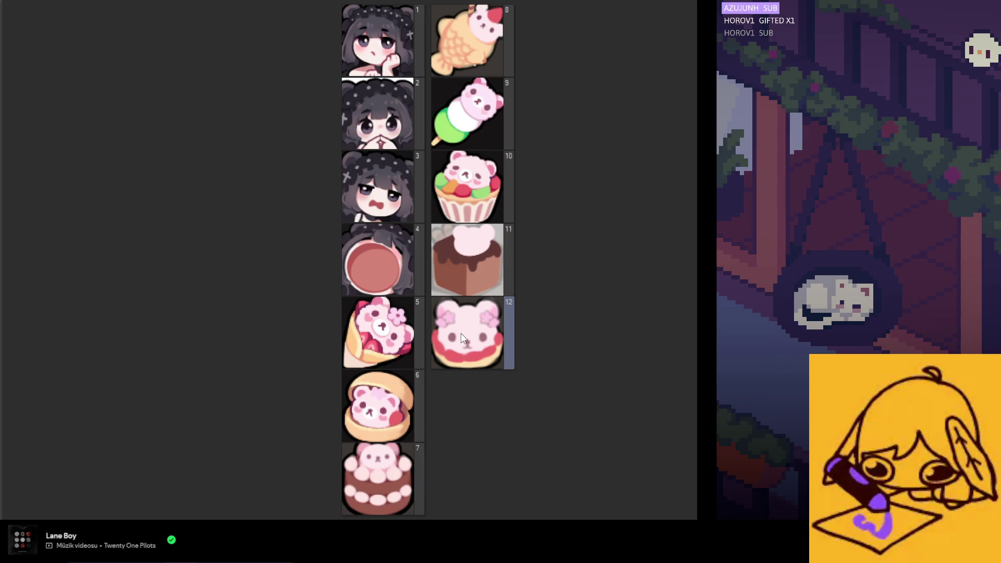
pyautogui.click(476, 282)
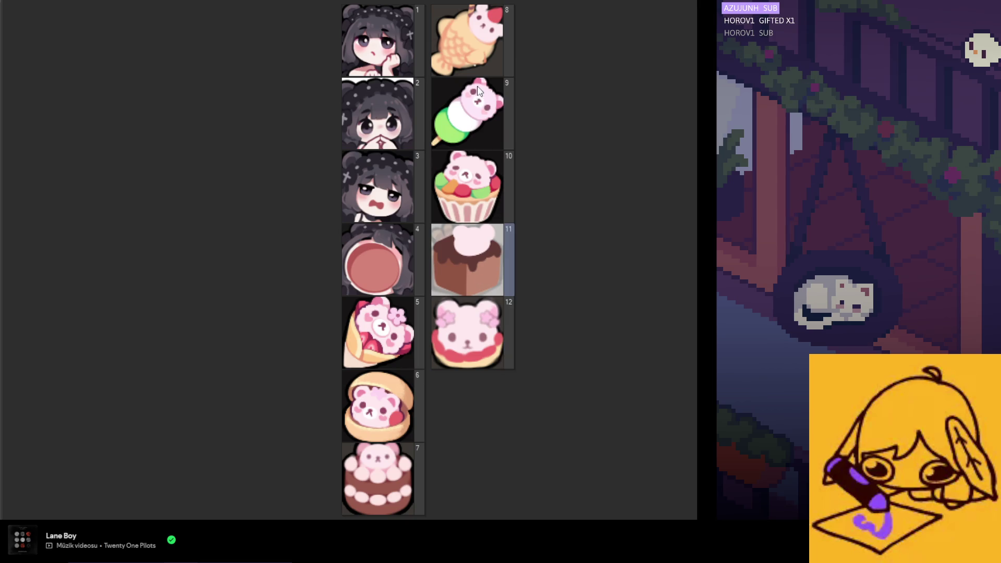
pyautogui.click(474, 69)
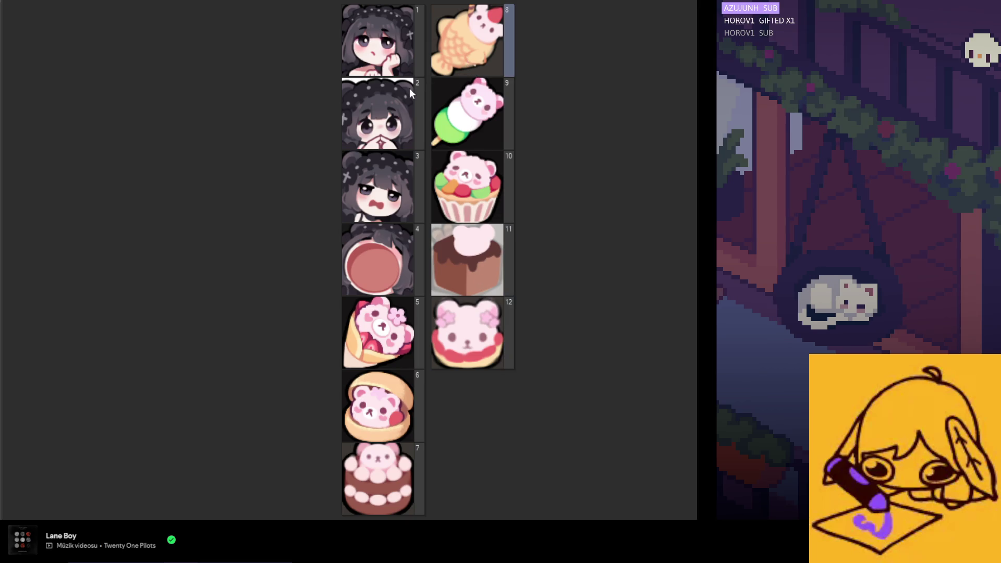
pyautogui.click(396, 56)
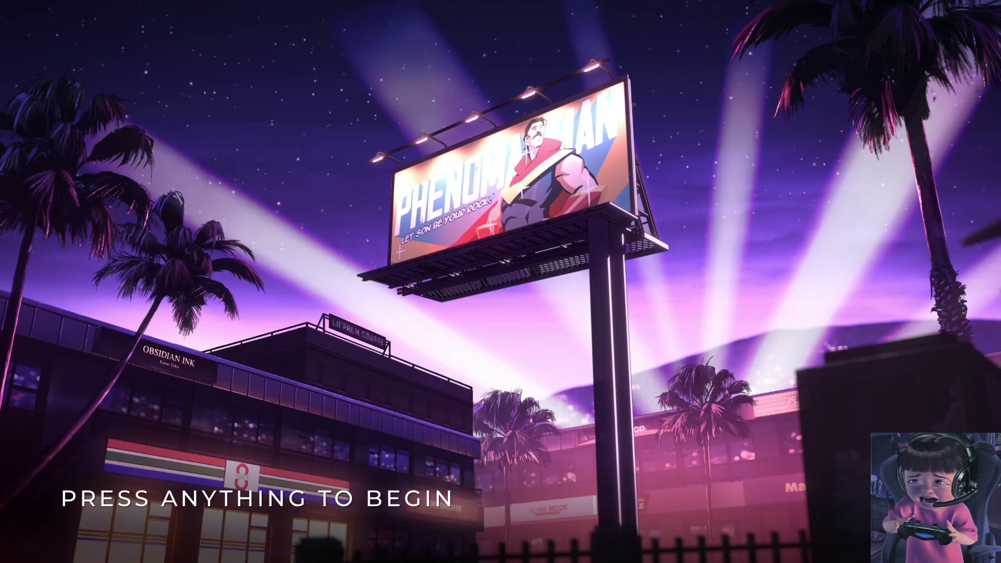
# Step: Dismiss the 'Press anything to begin' prompt and choose Play from the main menu
pyautogui.click(458, 350)
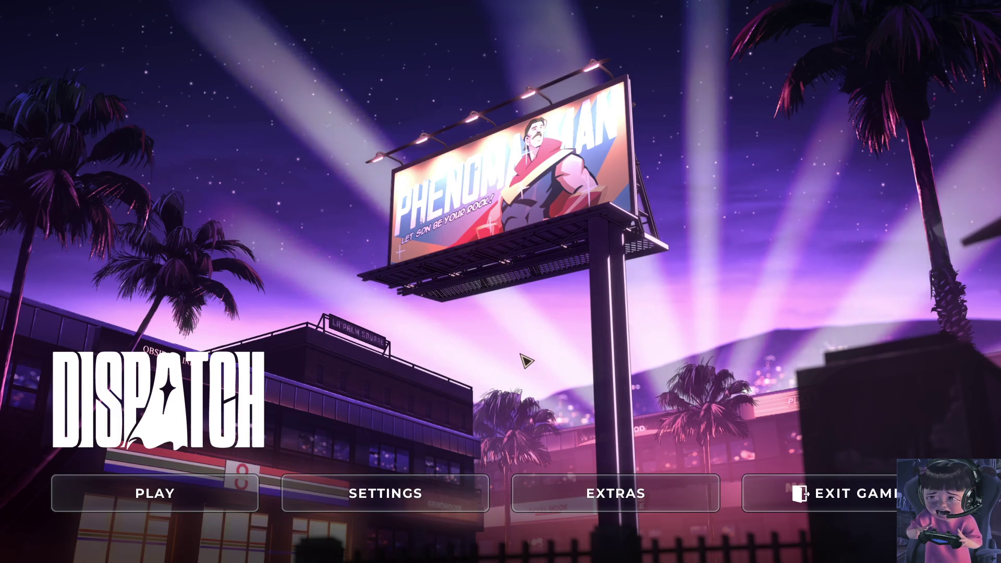
pyautogui.click(221, 479)
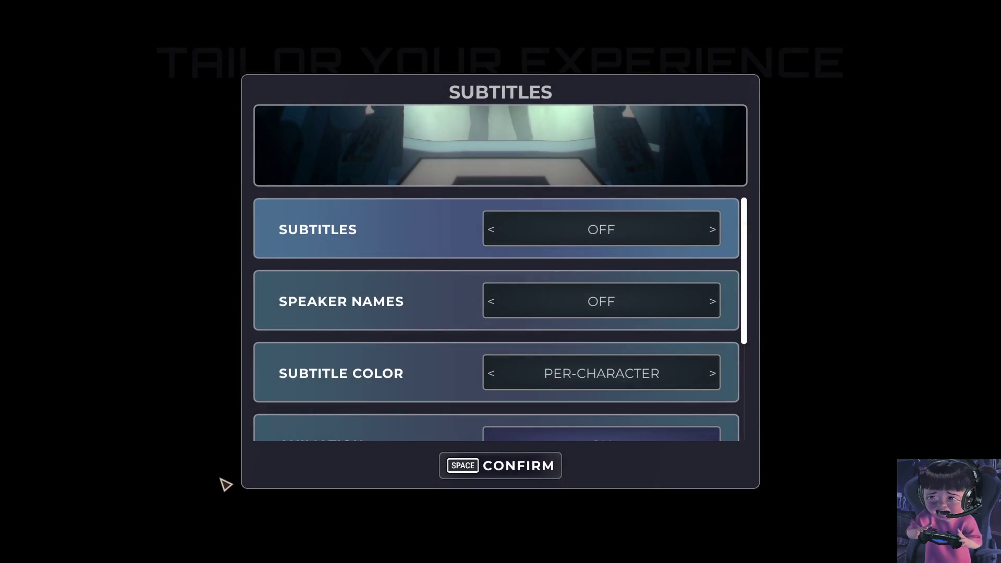
# Step: Turn on subtitles and speaker names, keeping subtitle colour Per-Character
pyautogui.click(502, 236)
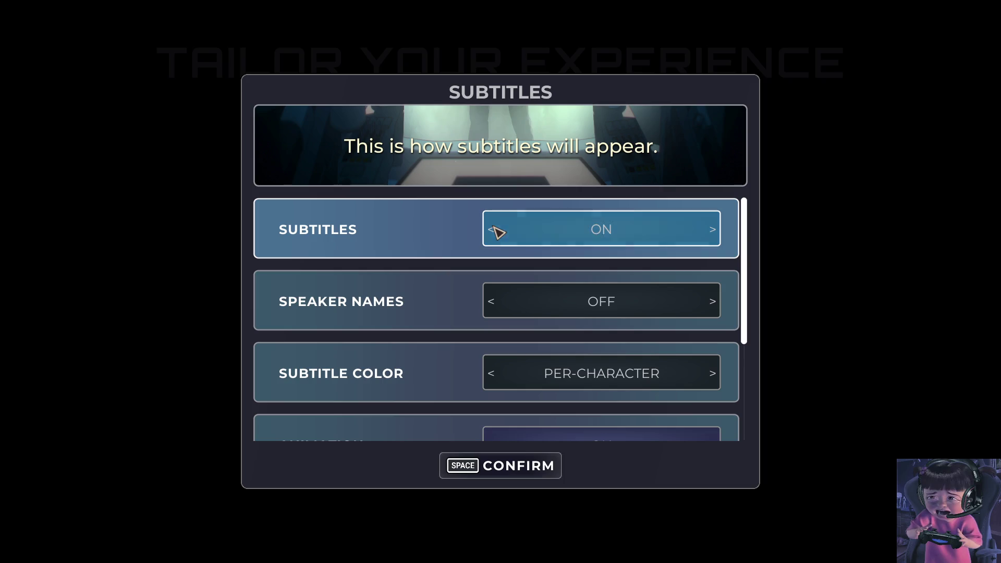
pyautogui.click(500, 307)
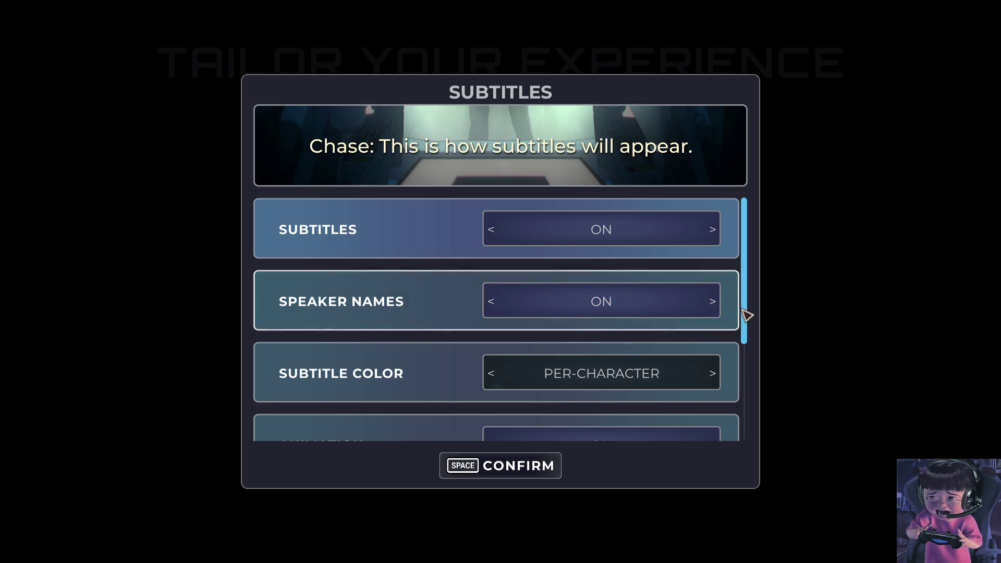
pyautogui.click(712, 374)
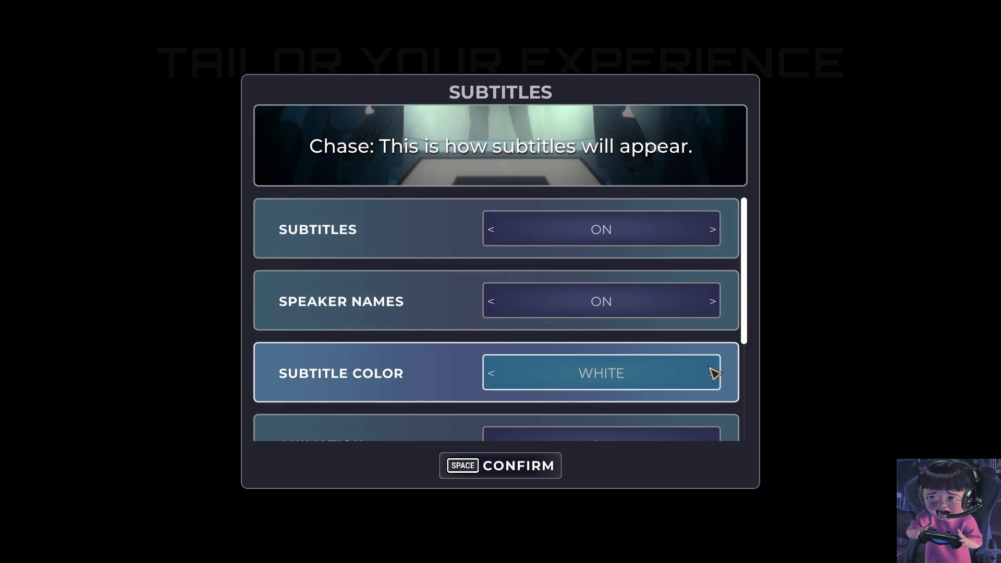
pyautogui.click(713, 373)
pyautogui.click(493, 373)
pyautogui.click(492, 374)
pyautogui.click(492, 373)
pyautogui.click(492, 373)
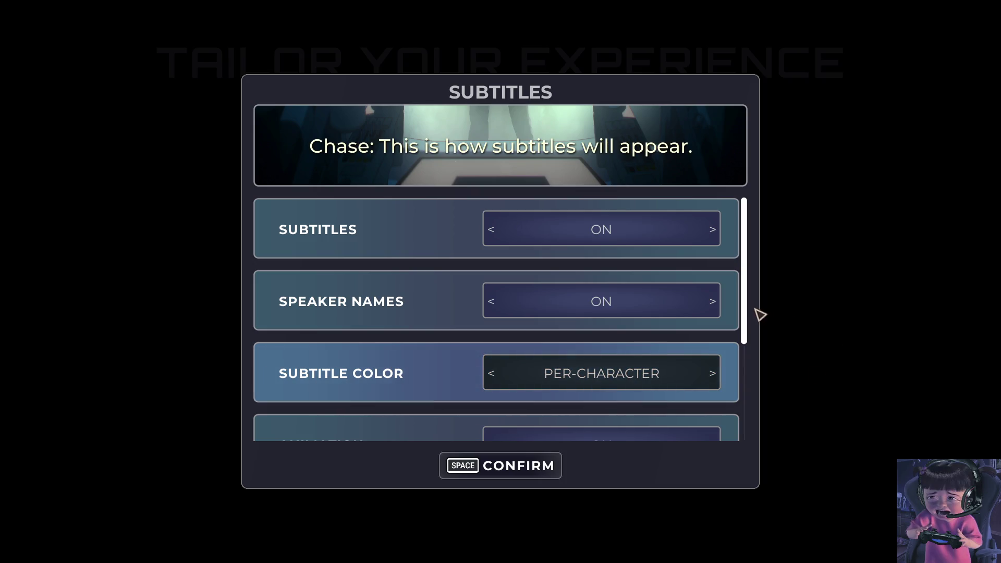
pyautogui.moveTo(751, 311); pyautogui.dragTo(762, 408)
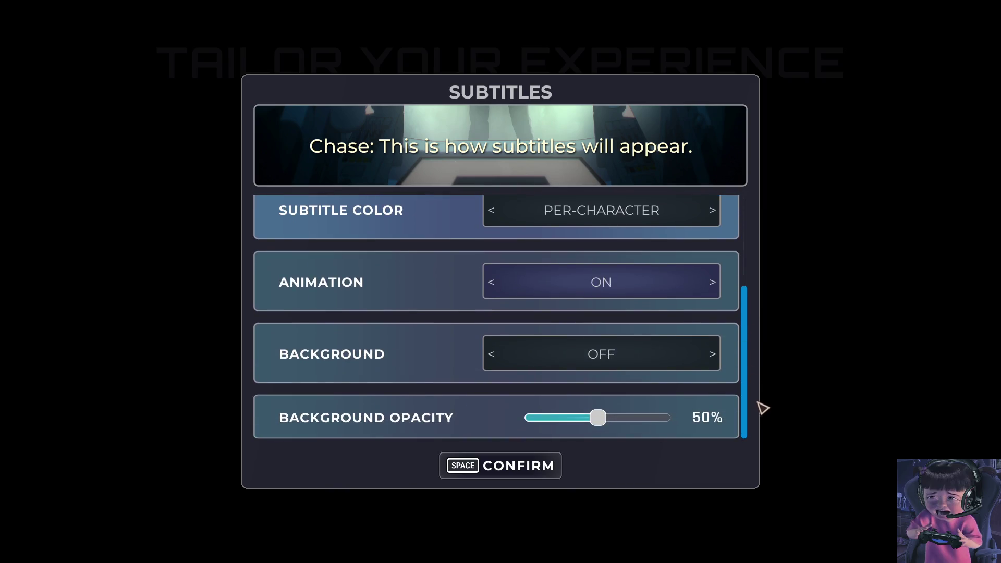
# Step: Enable the subtitle background at 16% opacity and confirm the subtitle setup
pyautogui.click(493, 356)
pyautogui.click(491, 355)
pyautogui.click(492, 354)
pyautogui.click(492, 354)
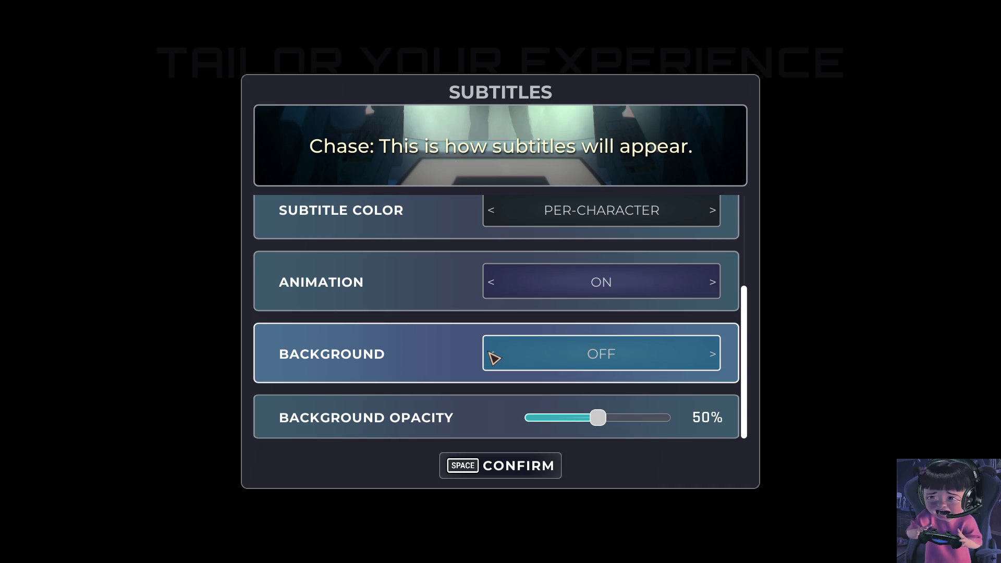
pyautogui.moveTo(598, 418); pyautogui.dragTo(588, 419)
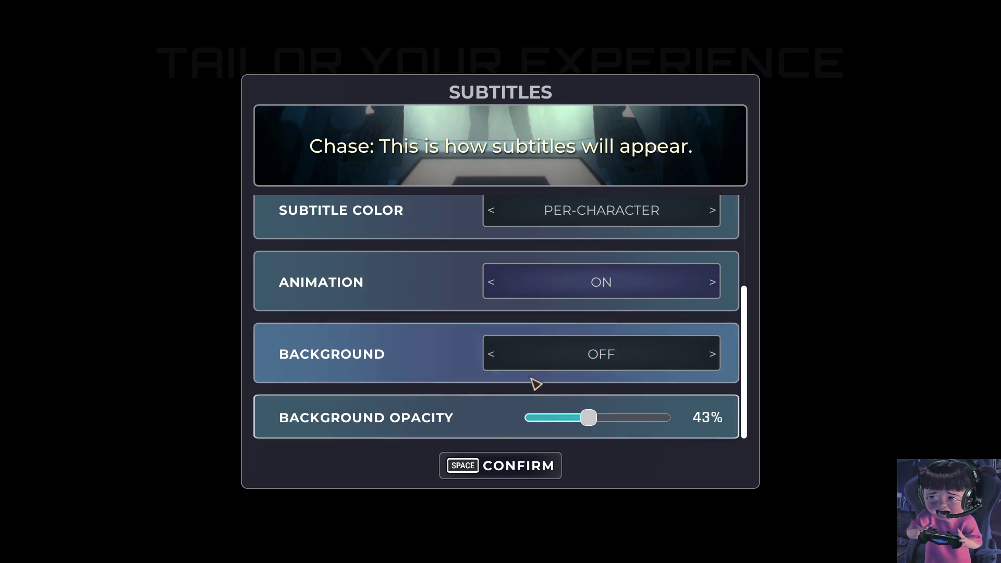
pyautogui.click(491, 358)
pyautogui.moveTo(595, 424); pyautogui.dragTo(554, 409)
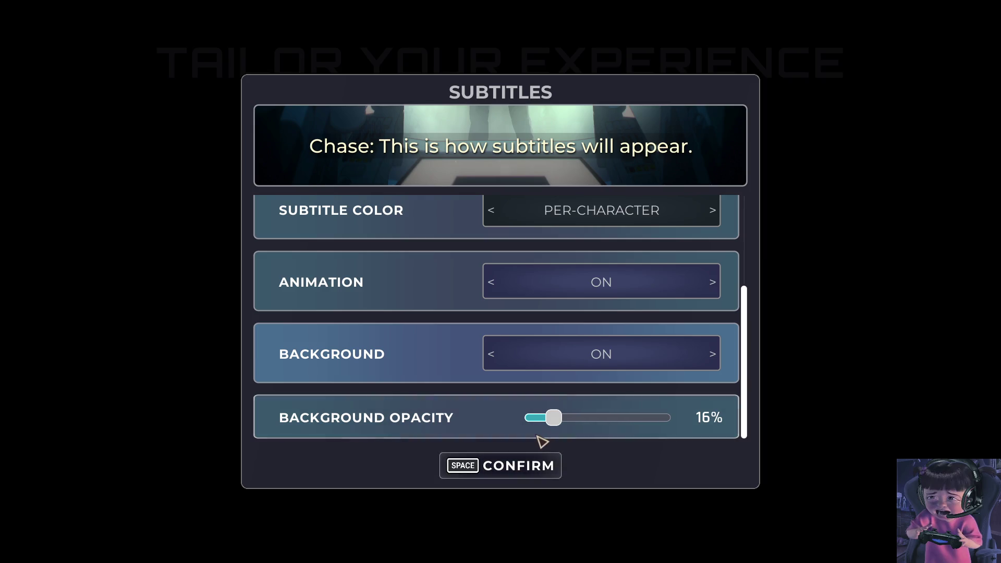
pyautogui.click(509, 472)
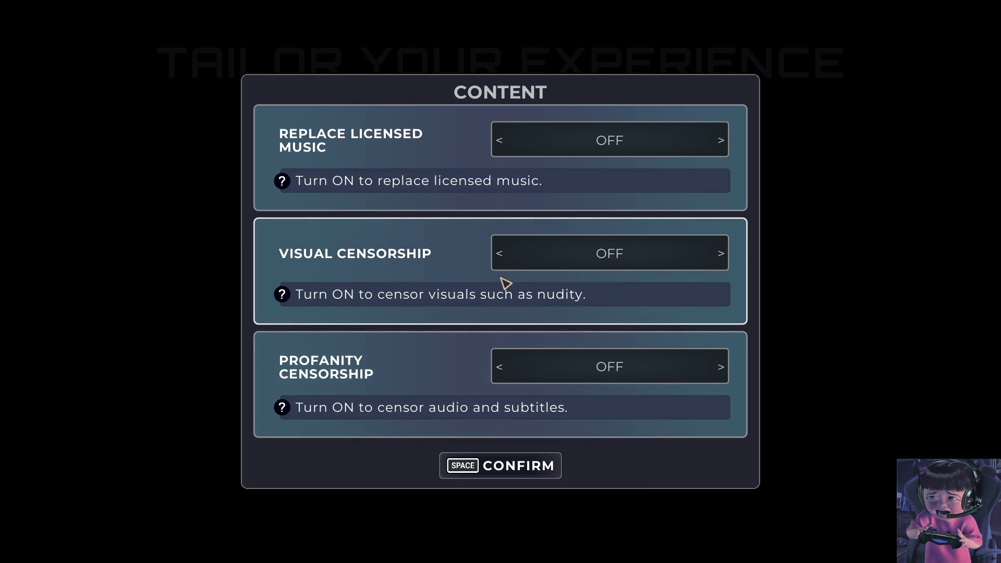
# Step: Turn Visual Censorship on, leave music replacement and profanity censorship off, and confirm
pyautogui.click(505, 260)
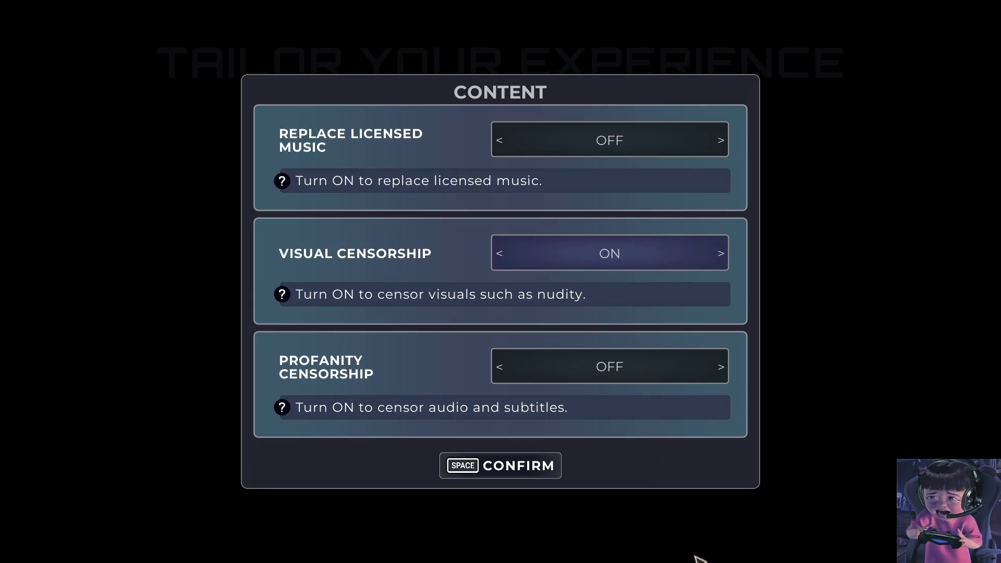
pyautogui.click(550, 470)
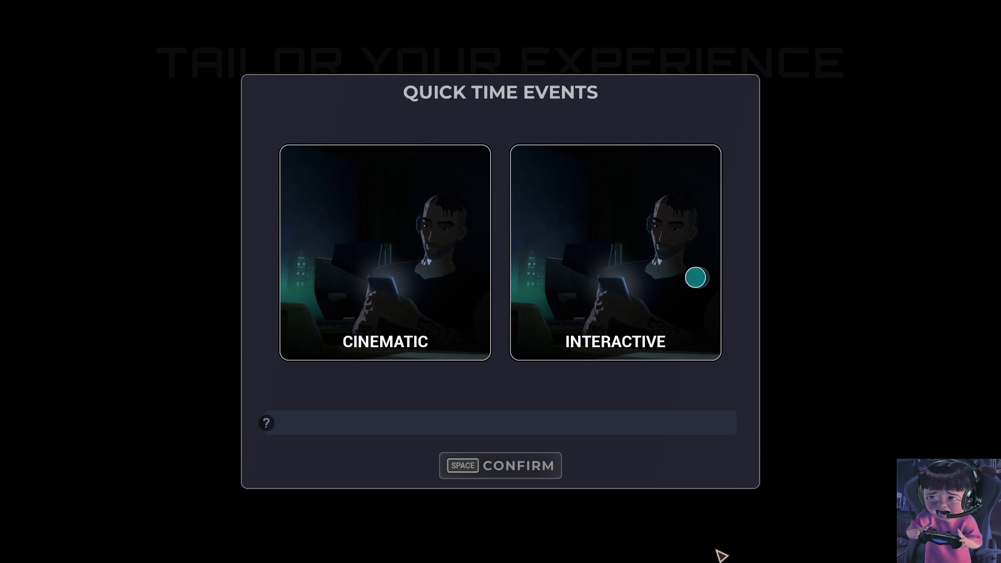
# Step: Choose Interactive quick time events and confirm
pyautogui.click(601, 280)
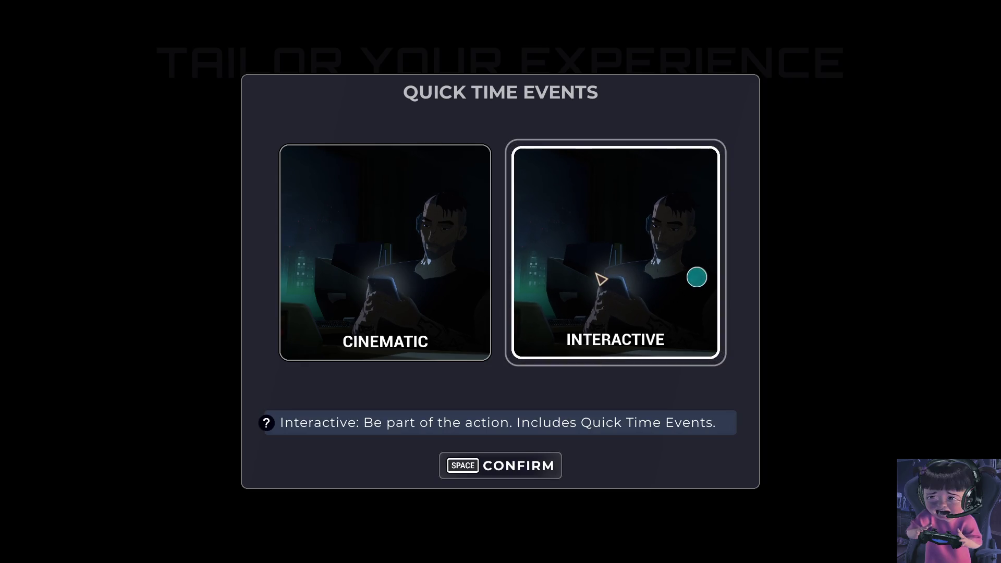
pyautogui.click(496, 475)
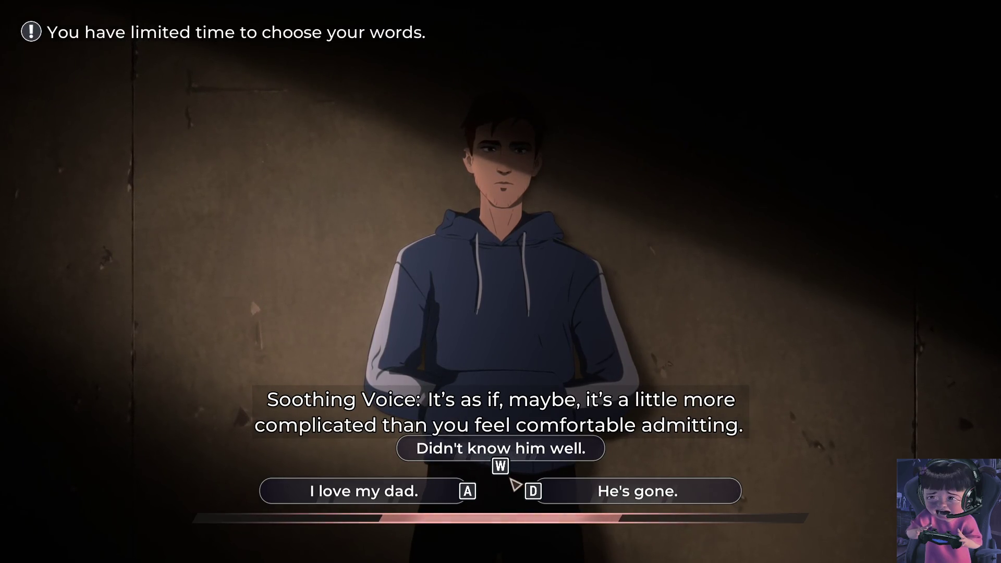
# Step: Answer the timed question with "I love my dad."
pyautogui.click(402, 501)
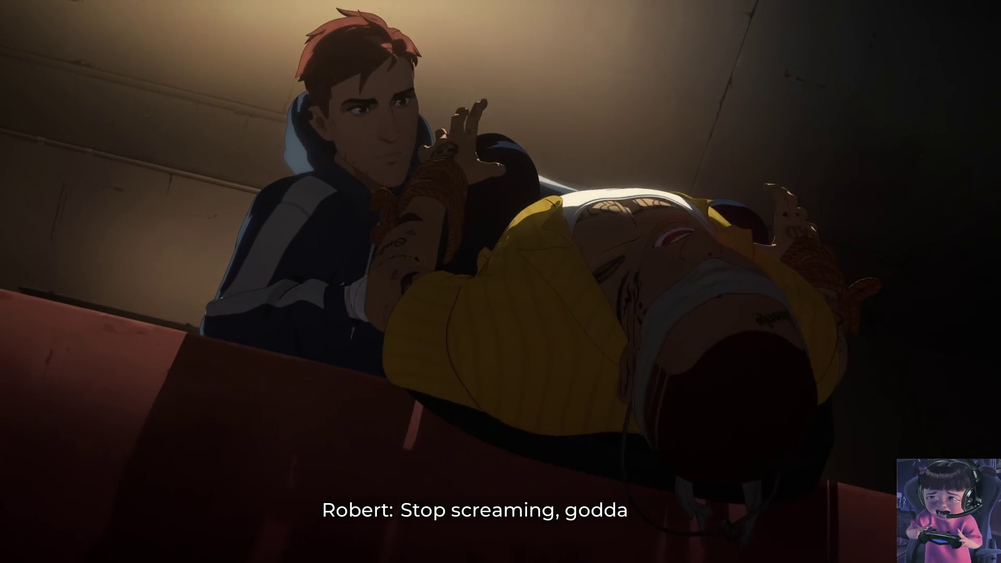
# Step: Pause the cutscene to view the Episode 1 pause menu, then resume
pyautogui.press('Escape')
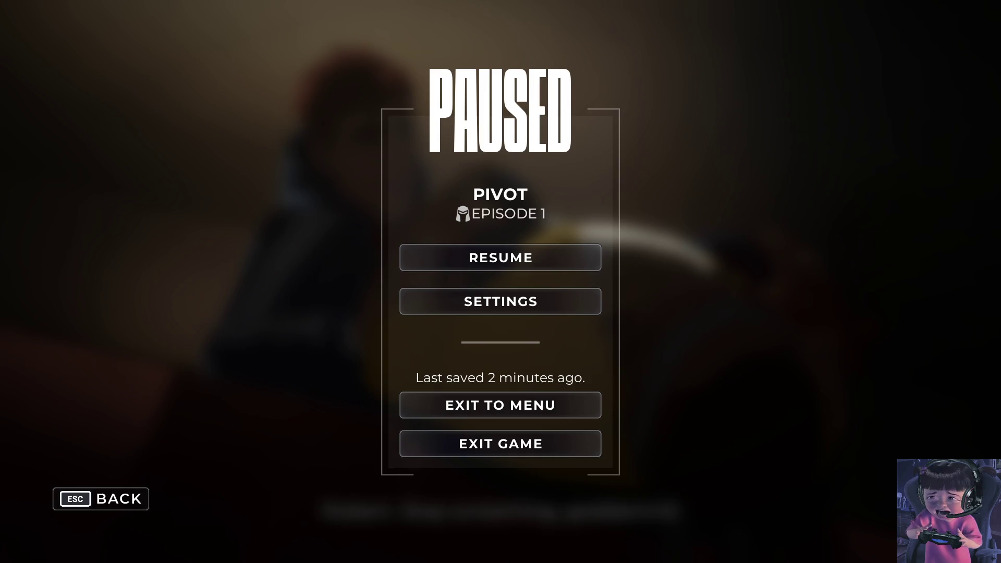
pyautogui.press('Escape')
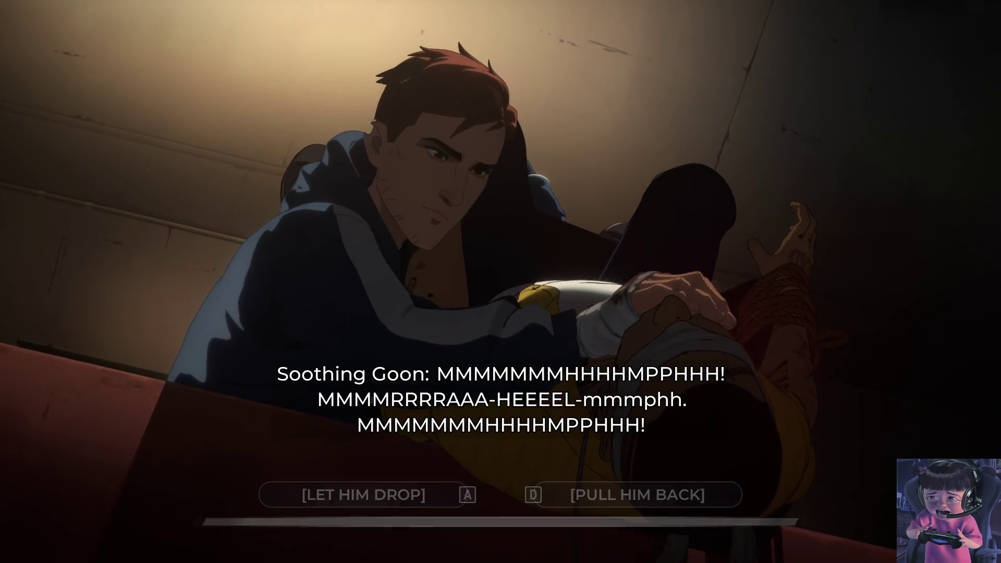
# Step: Choose [PULL HIM BACK] to spare the goon
pyautogui.click(657, 492)
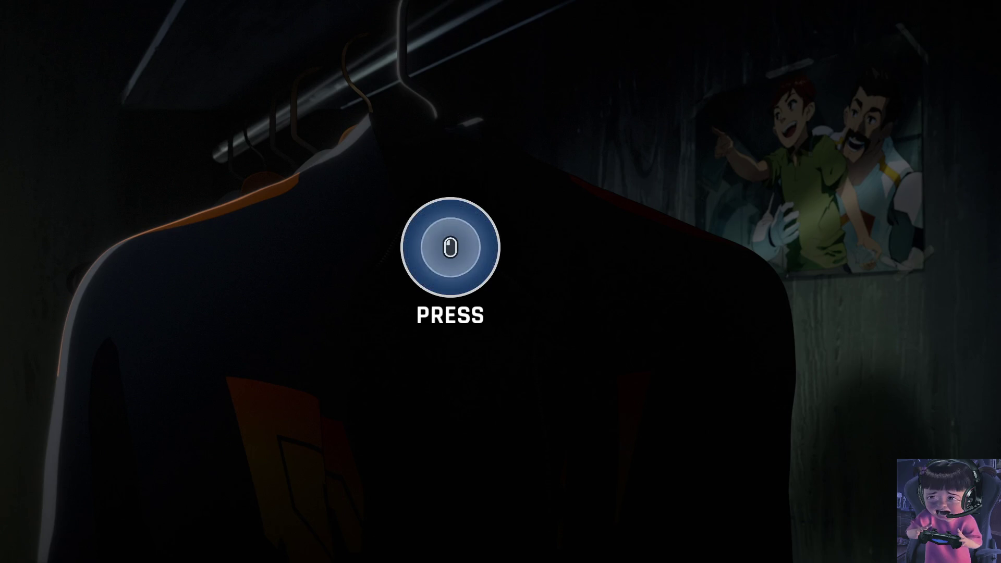
# Step: Hit the PRESS prompt, fill the HOLD bar, and click the mouse prompt during the suit-up
pyautogui.click(450, 248)
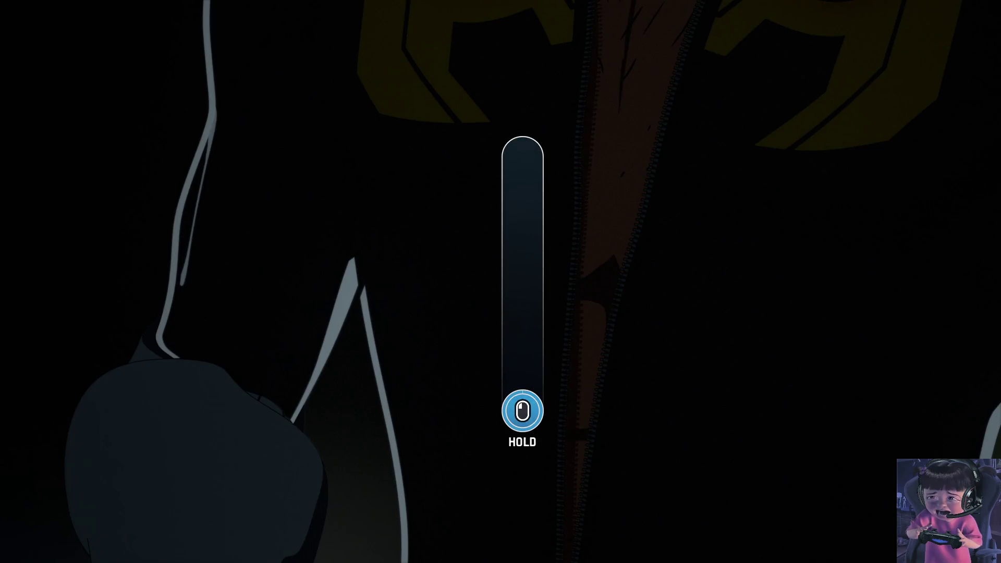
pyautogui.scroll(3, 523, 172)
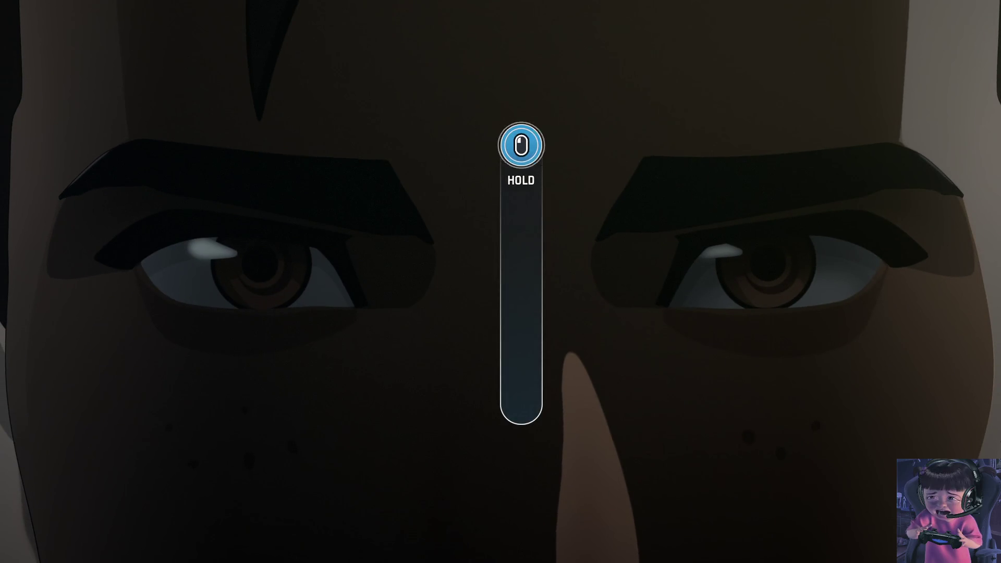
pyautogui.click(522, 403)
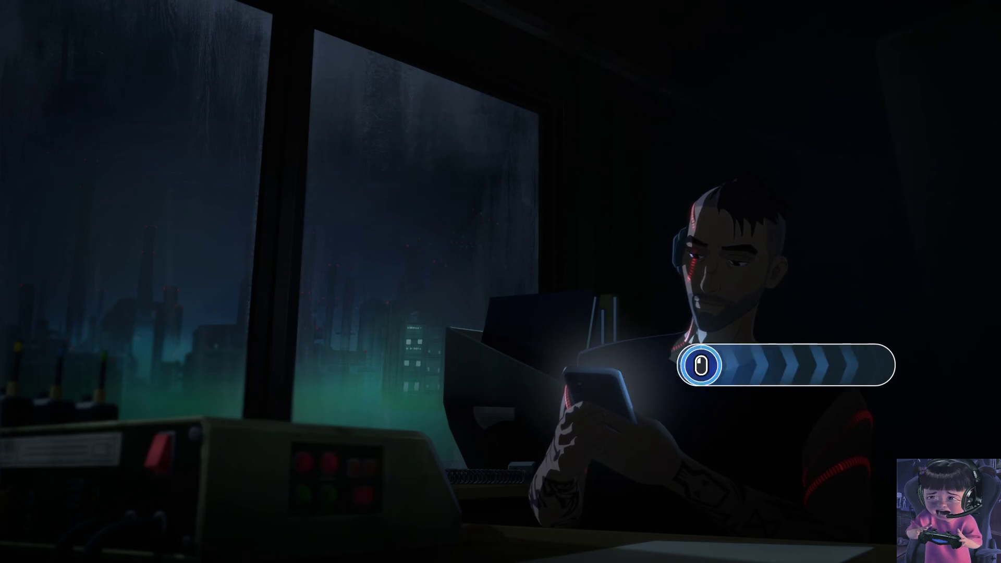
# Step: Land the brawl's quick-time prompts, striking the cyborg and swiping so the hero ducks
pyautogui.click(500, 282)
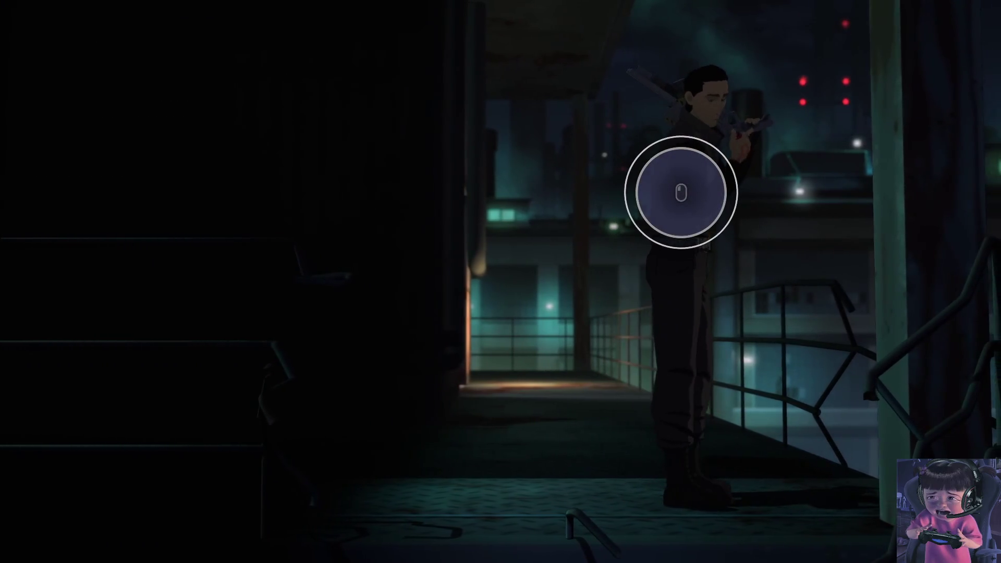
pyautogui.click(501, 282)
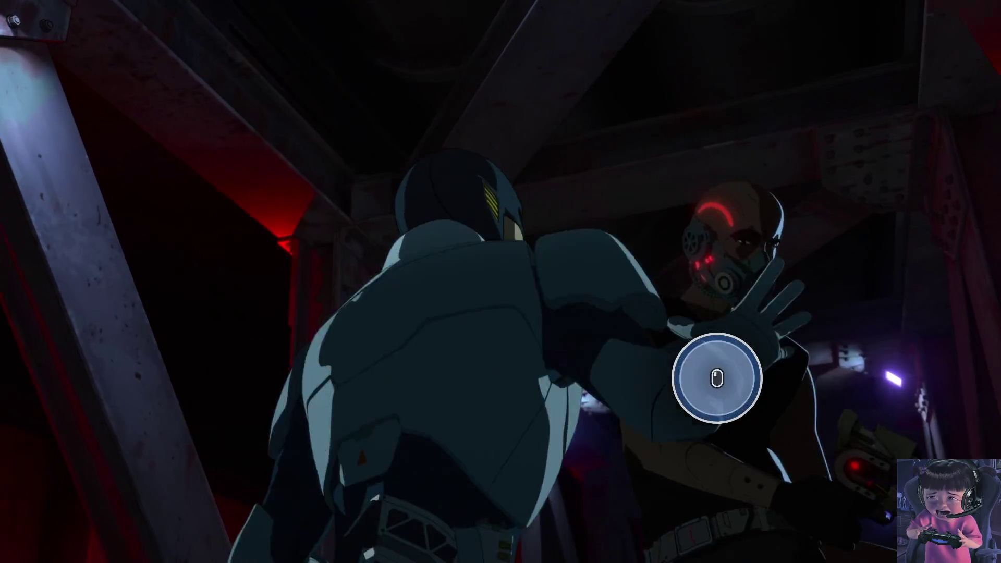
pyautogui.click(716, 378)
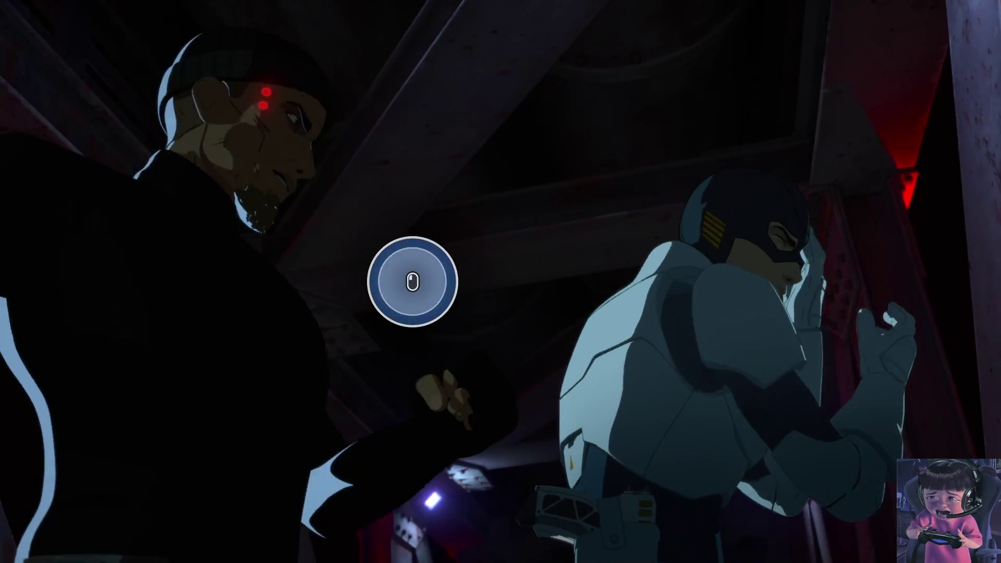
pyautogui.click(412, 282)
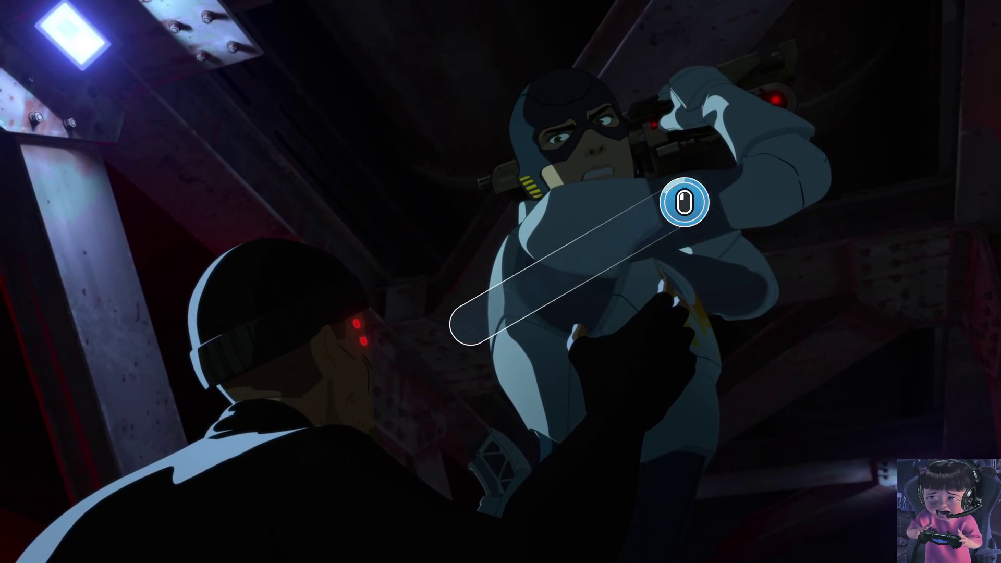
pyautogui.moveTo(685, 203); pyautogui.dragTo(469, 324)
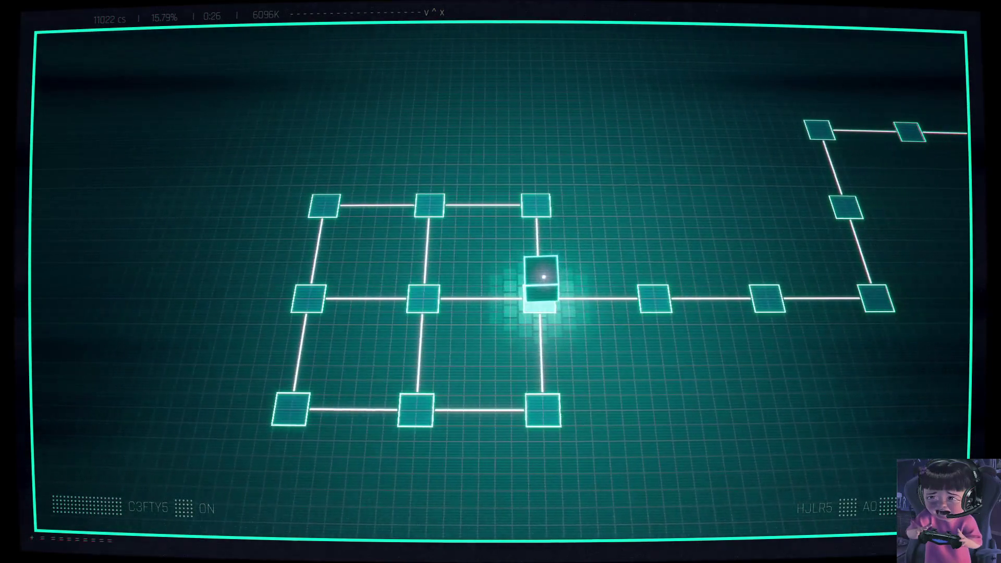
# Step: Roll the cube to the hammer nodes and enter the arrow code to build a bridge right
pyautogui.press('d')
pyautogui.press('d')
pyautogui.press('d')
pyautogui.press('w')
pyautogui.press('w')
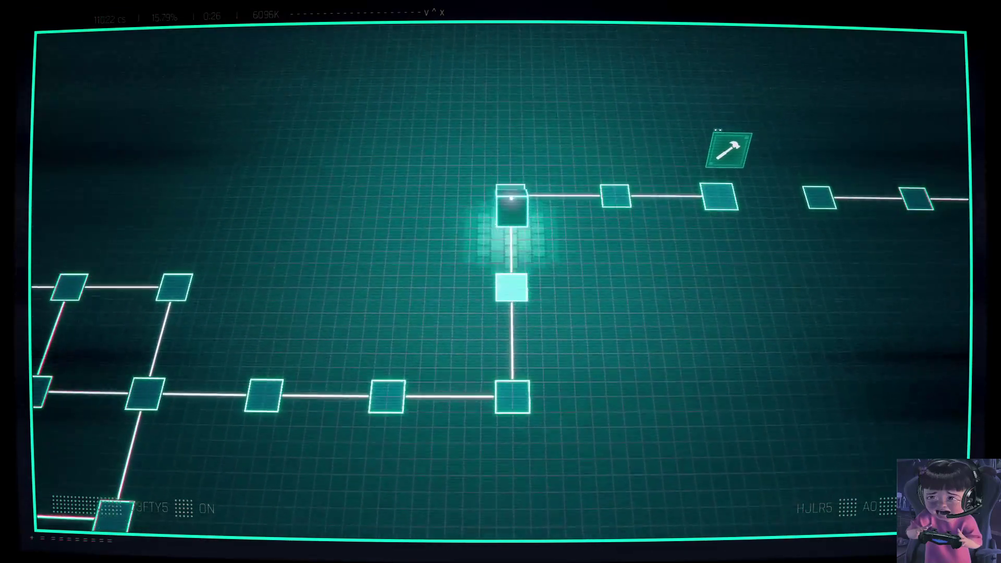
pyautogui.press('d')
pyautogui.press('d')
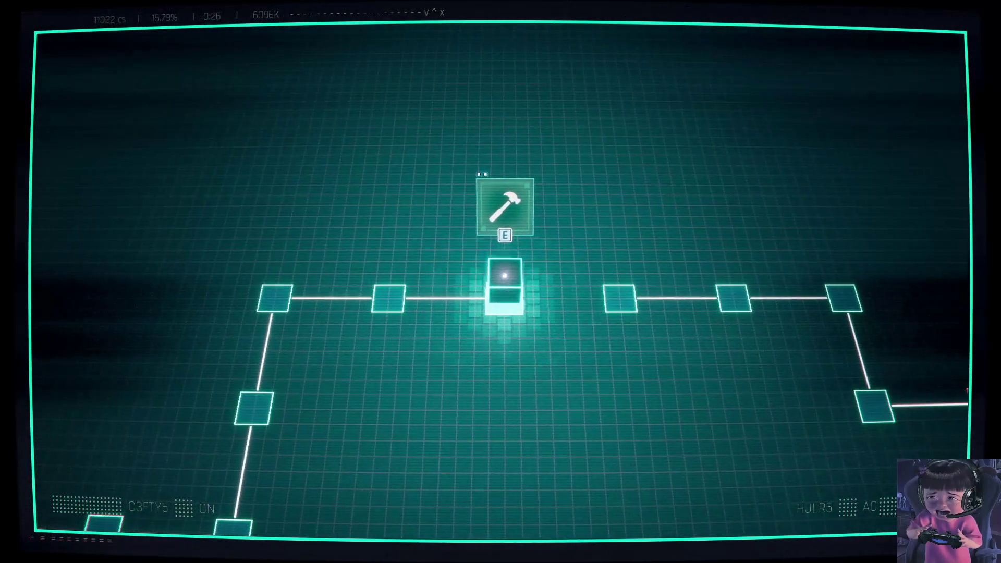
pyautogui.press('e')
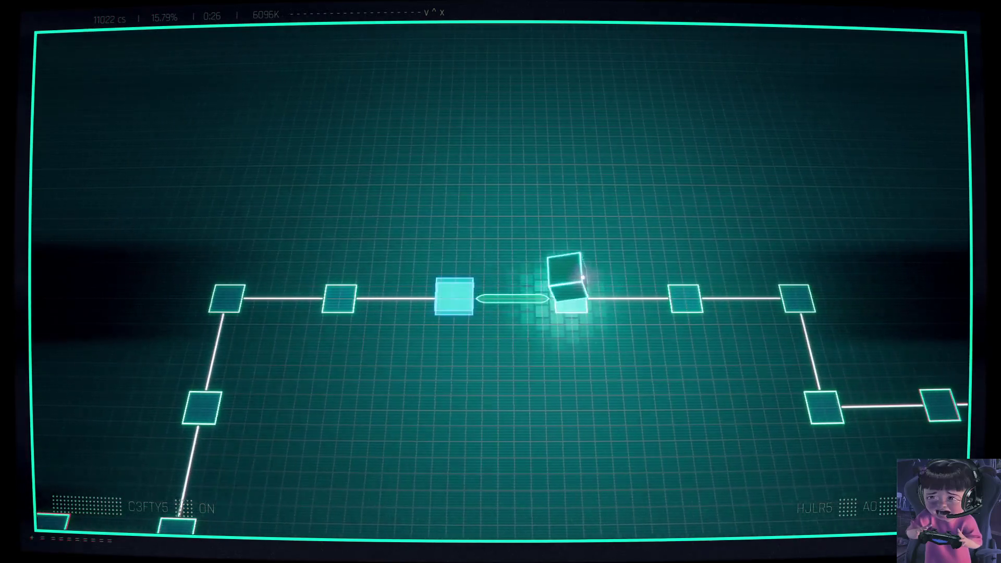
pyautogui.press('d')
pyautogui.press('d')
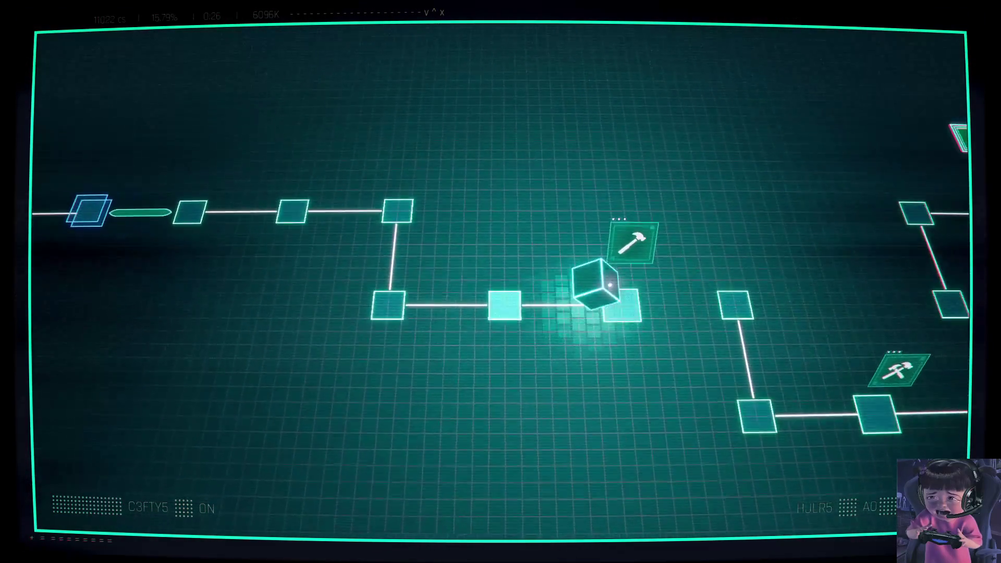
pyautogui.press('e')
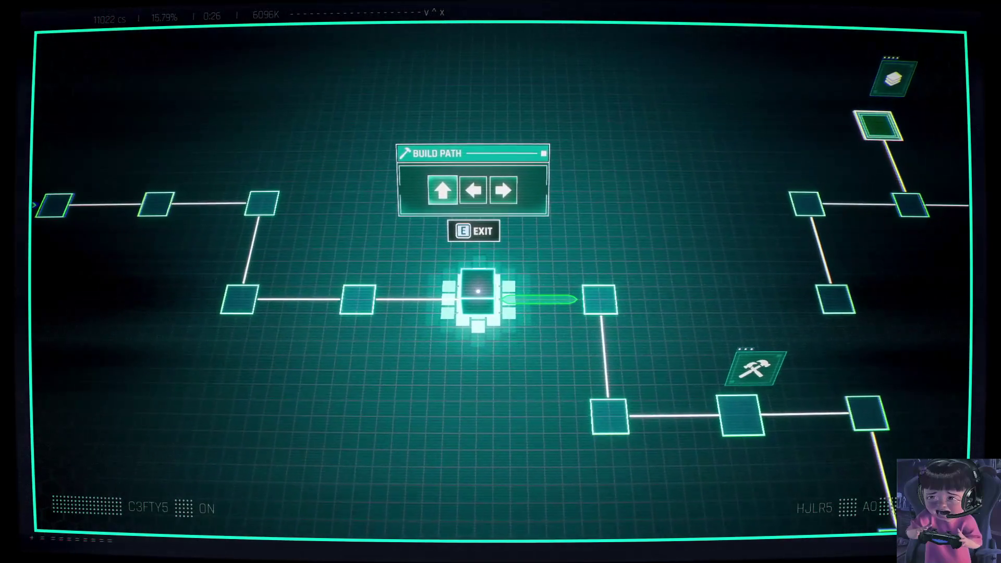
pyautogui.press('a')
pyautogui.press('d')
pyautogui.press('d')
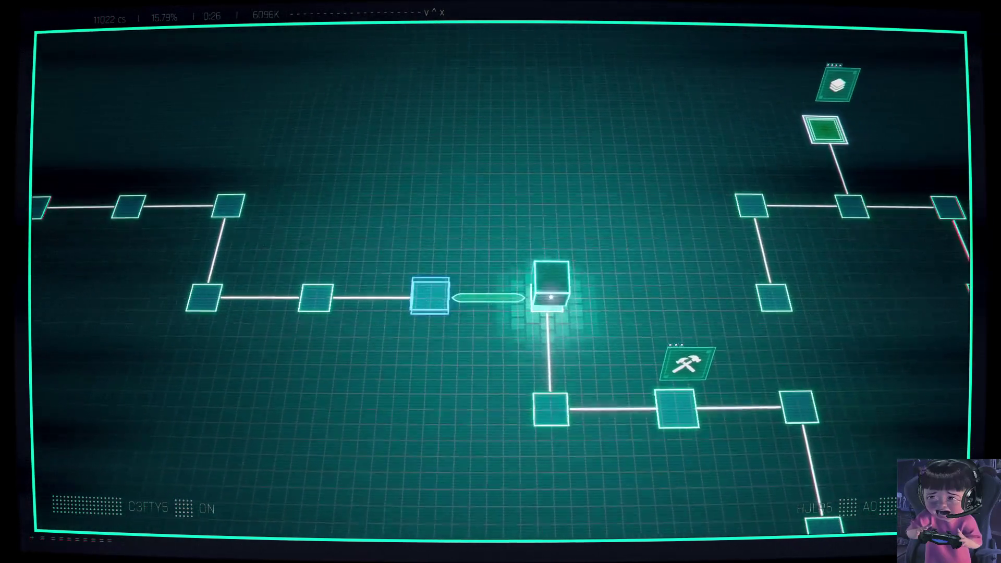
pyautogui.press('s')
pyautogui.press('d')
# Step: Destroy the red path with the hammer code and download the first spatial data node
pyautogui.press('e')
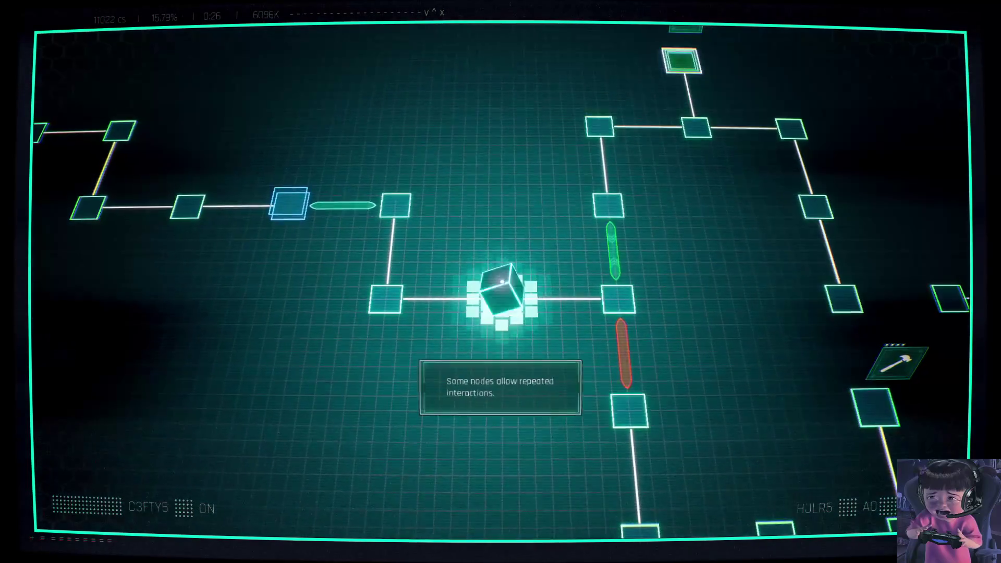
pyautogui.press('s')
pyautogui.press('w')
pyautogui.press('s')
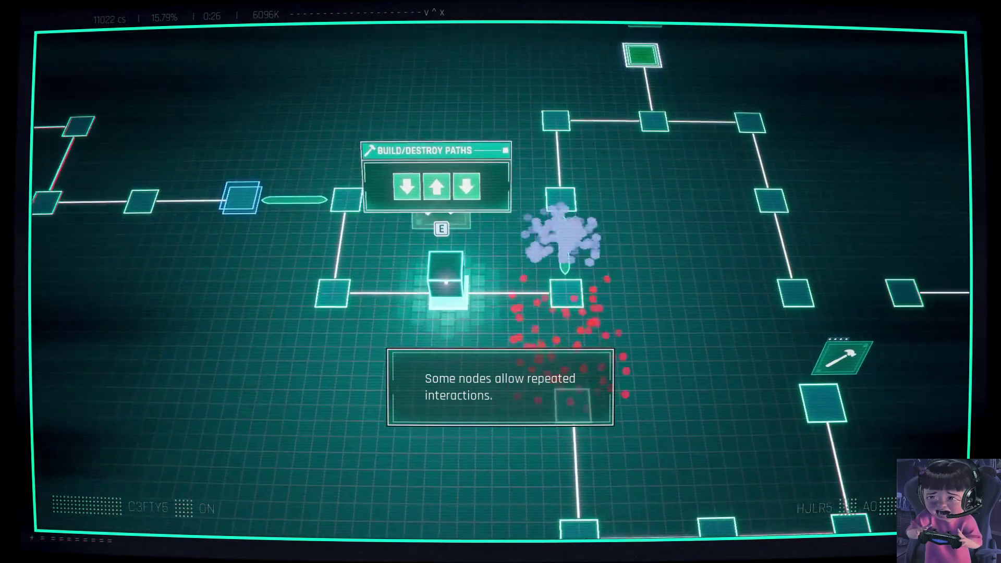
pyautogui.press('d')
pyautogui.press('w')
pyautogui.press('d')
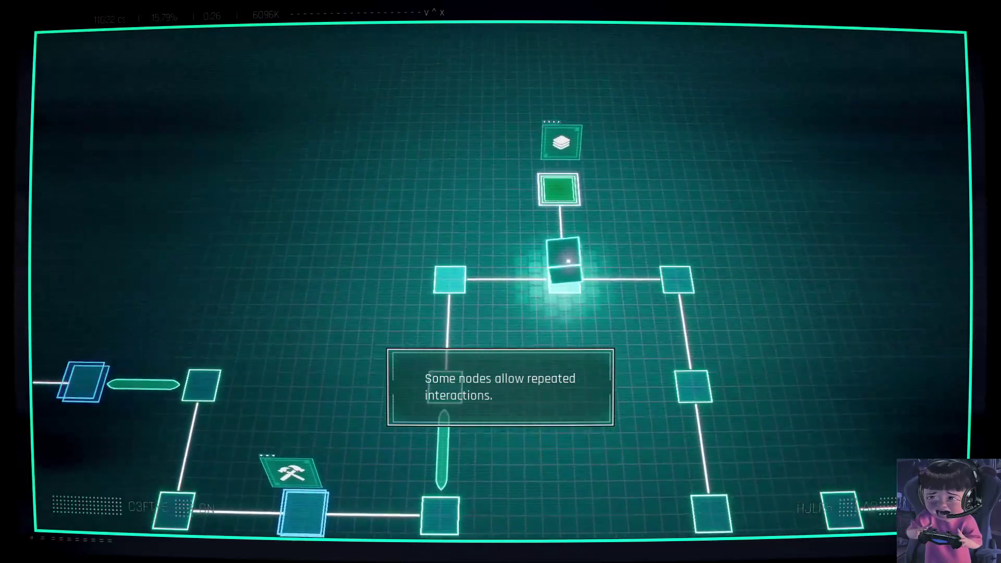
pyautogui.press('e')
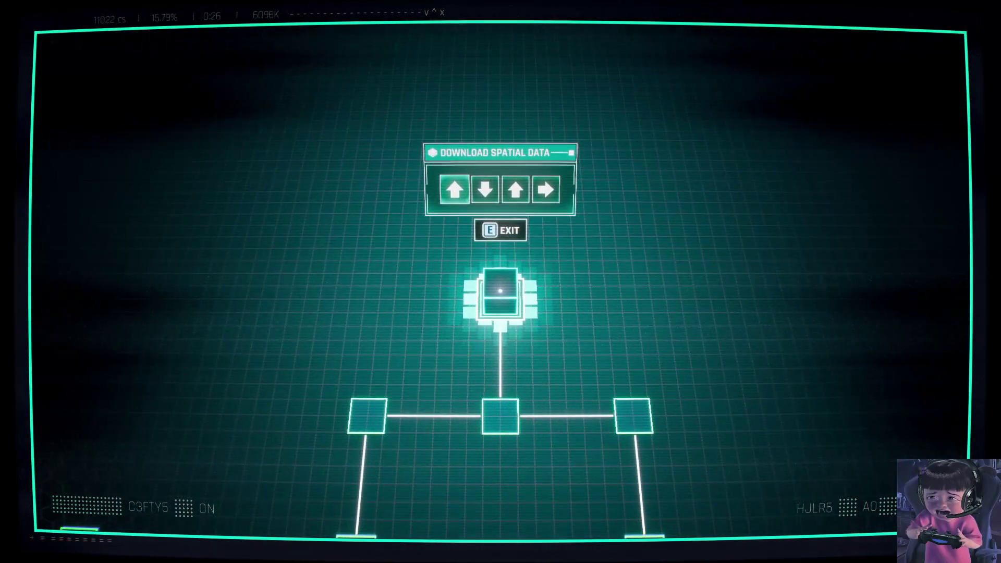
pyautogui.press('d')
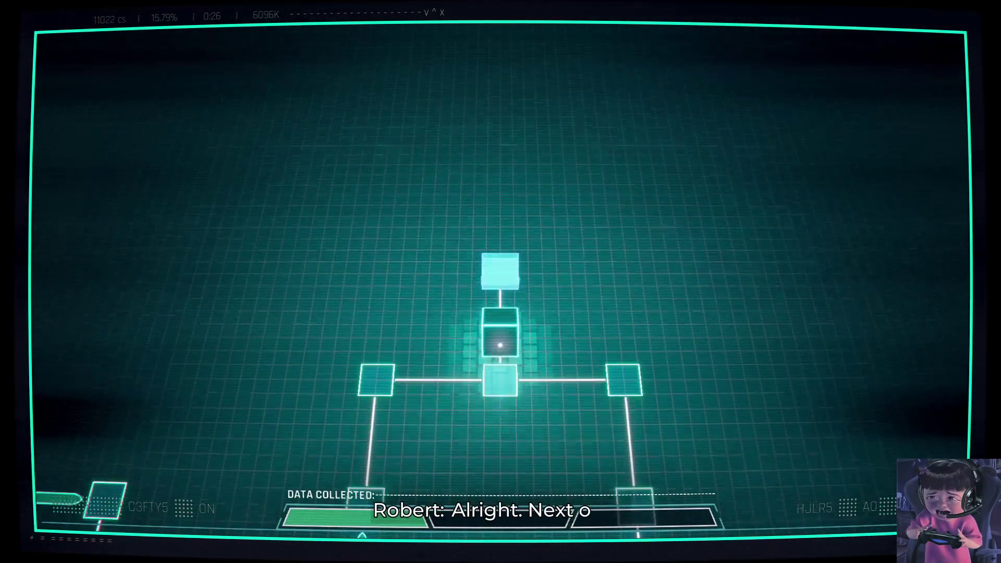
# Step: Return to the hammer node and enter the code that destroys the orange path
pyautogui.press('a')
pyautogui.press('s')
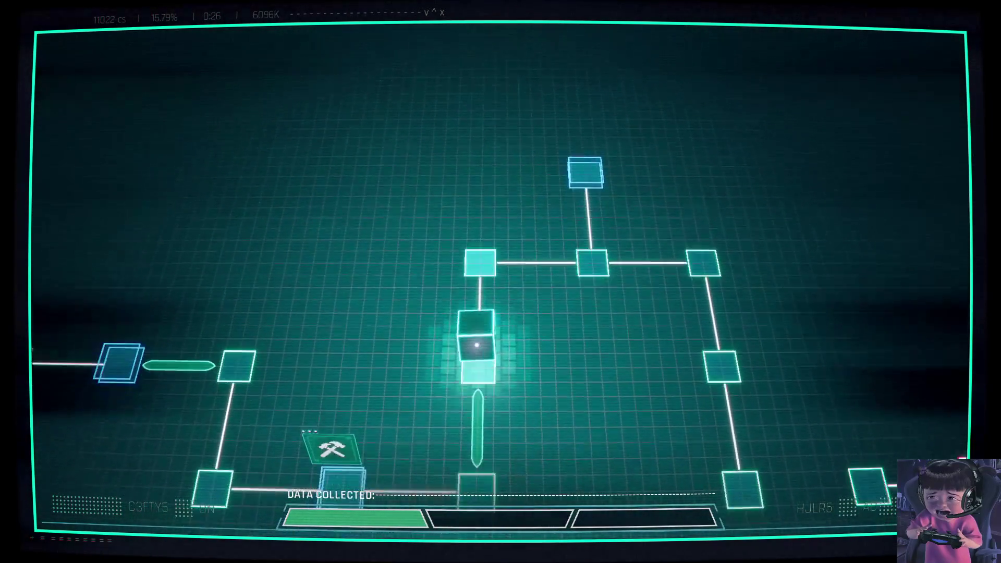
pyautogui.press('a')
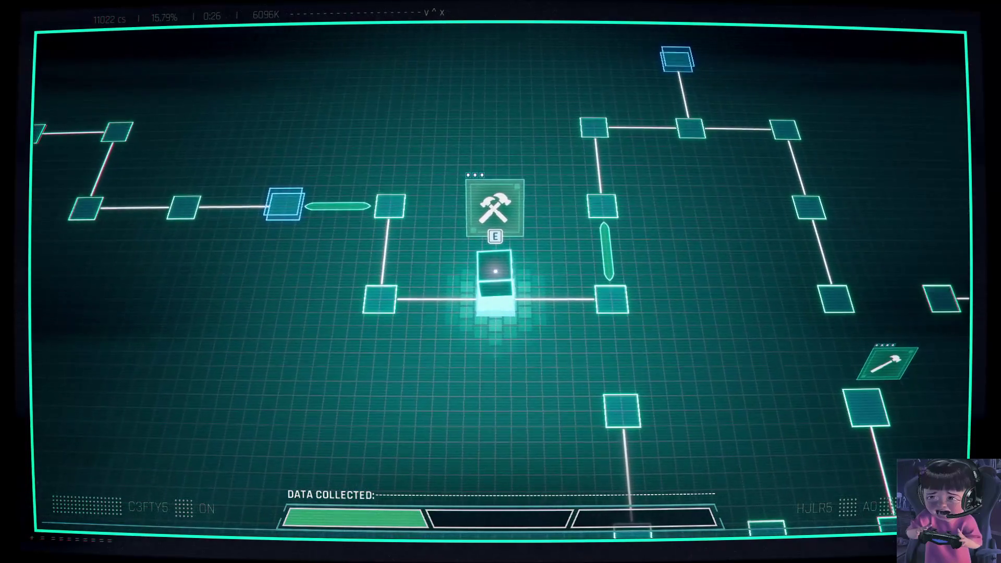
pyautogui.press('e')
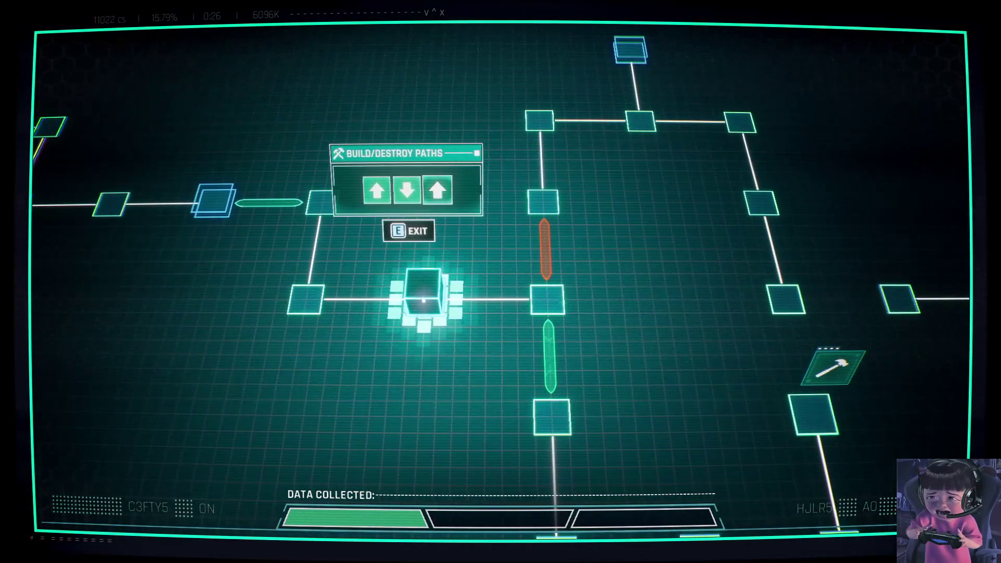
pyautogui.press('w')
pyautogui.press('s')
pyautogui.press('w')
# Step: Roll down onto the green data tile and download the second data node
pyautogui.press('d')
pyautogui.press('s')
pyautogui.press('s')
pyautogui.press('d')
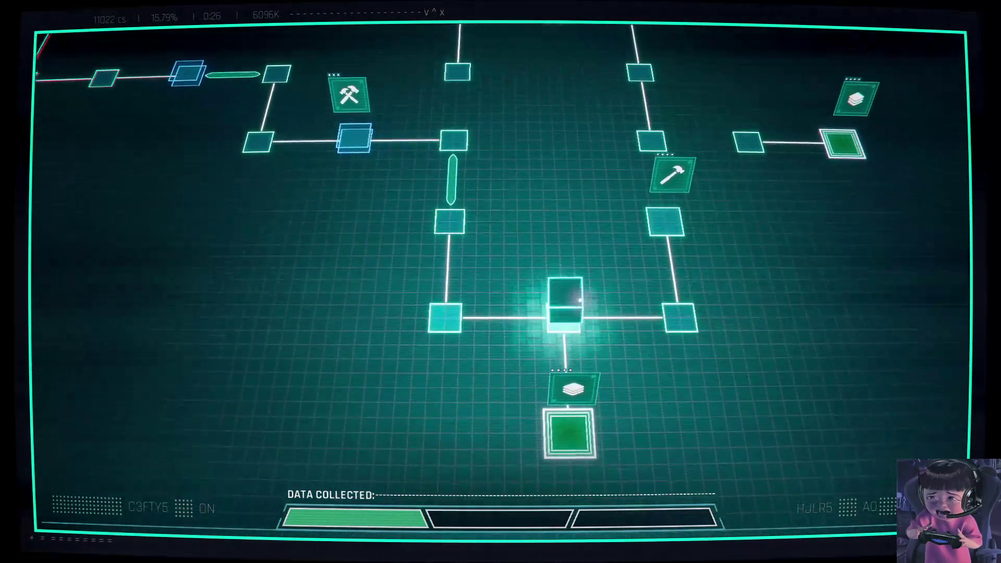
pyautogui.press('d')
pyautogui.press('a')
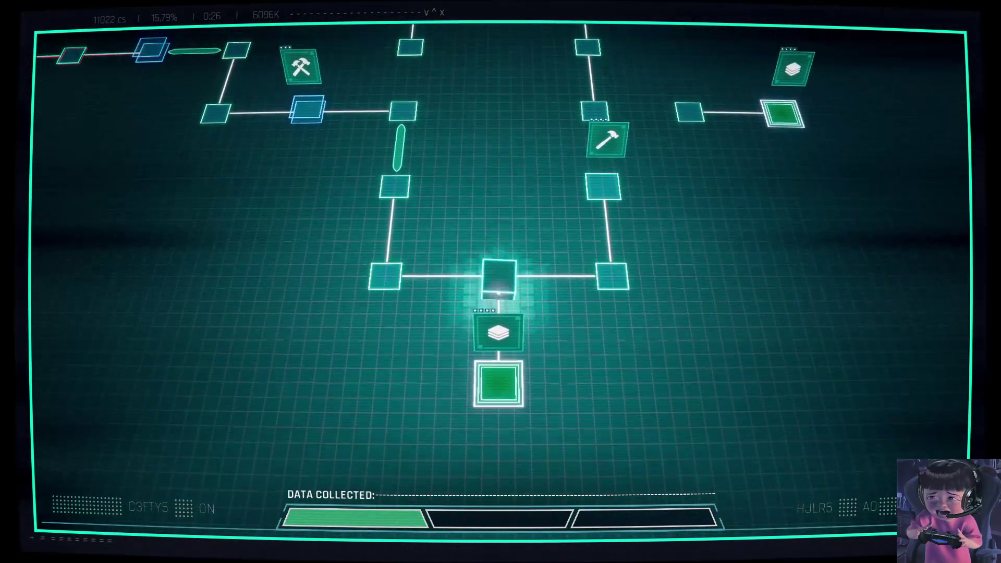
pyautogui.press('s')
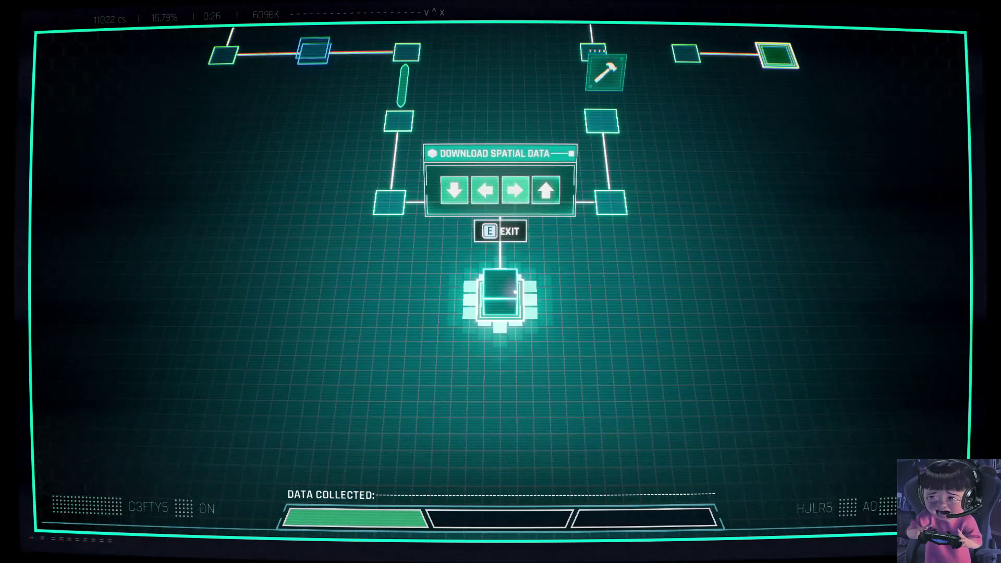
pyautogui.press('s')
pyautogui.press('a')
# Step: At the single-hammer node, build a path to the bottom tile and cross it
pyautogui.press('d')
pyautogui.press('w')
pyautogui.press('w')
pyautogui.press('d')
pyautogui.press('w')
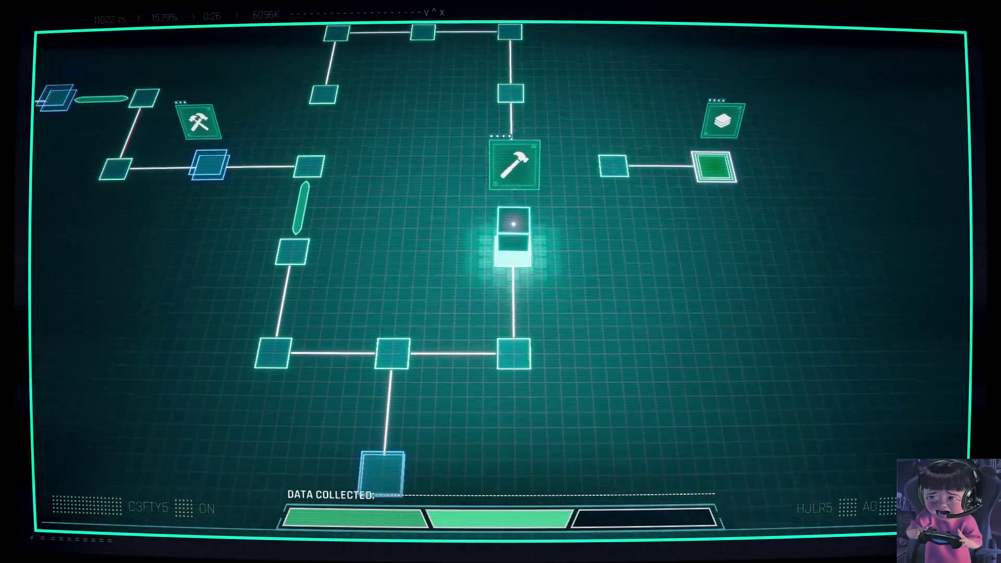
pyautogui.press('w')
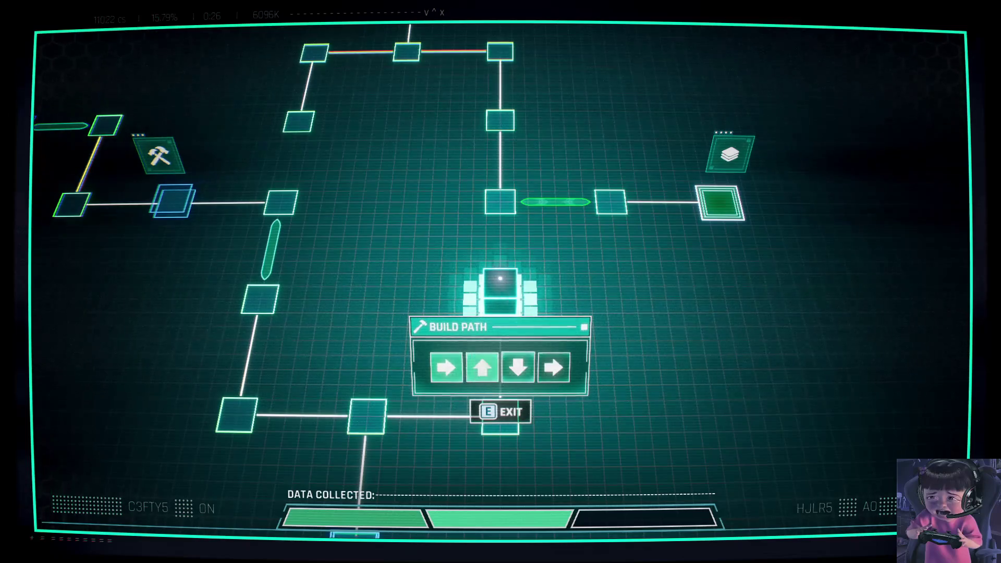
pyautogui.press('d')
pyautogui.press('w')
pyautogui.press('s')
pyautogui.press('d')
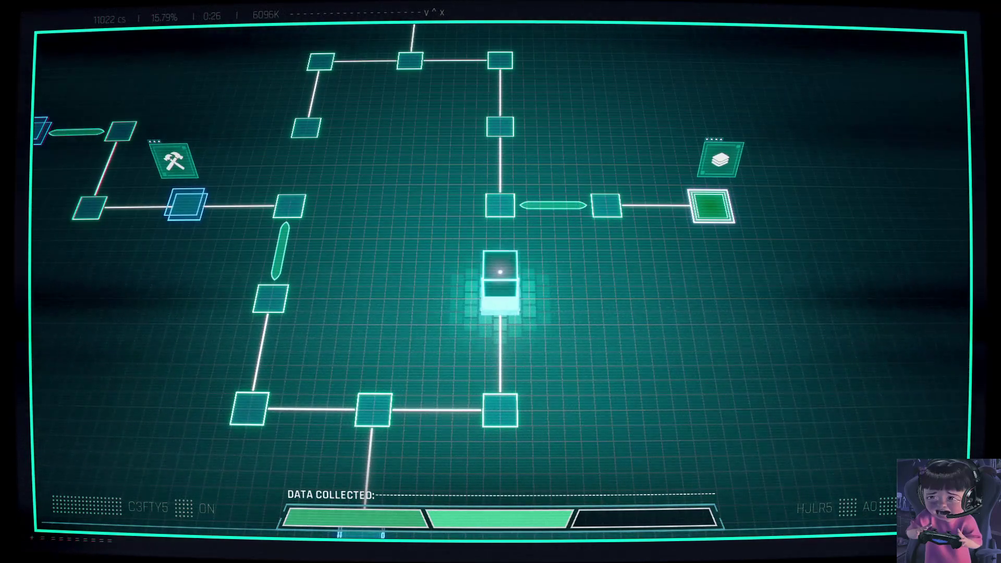
pyautogui.press('s')
# Step: Loop along the bottom row and left column and toggle the paths at the hammer node
pyautogui.press('a')
pyautogui.press('a')
pyautogui.press('w')
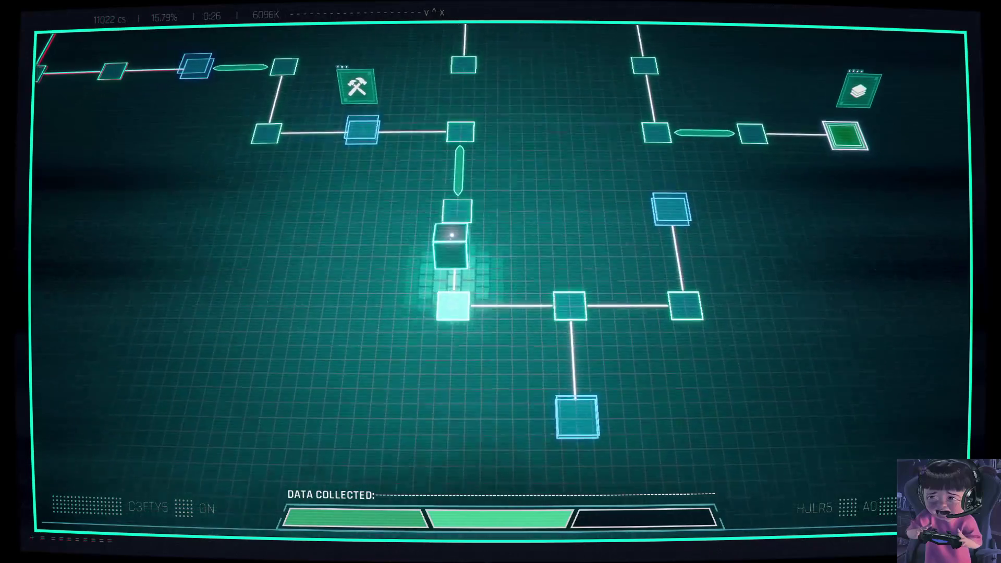
pyautogui.press('w')
pyautogui.press('a')
pyautogui.press('w')
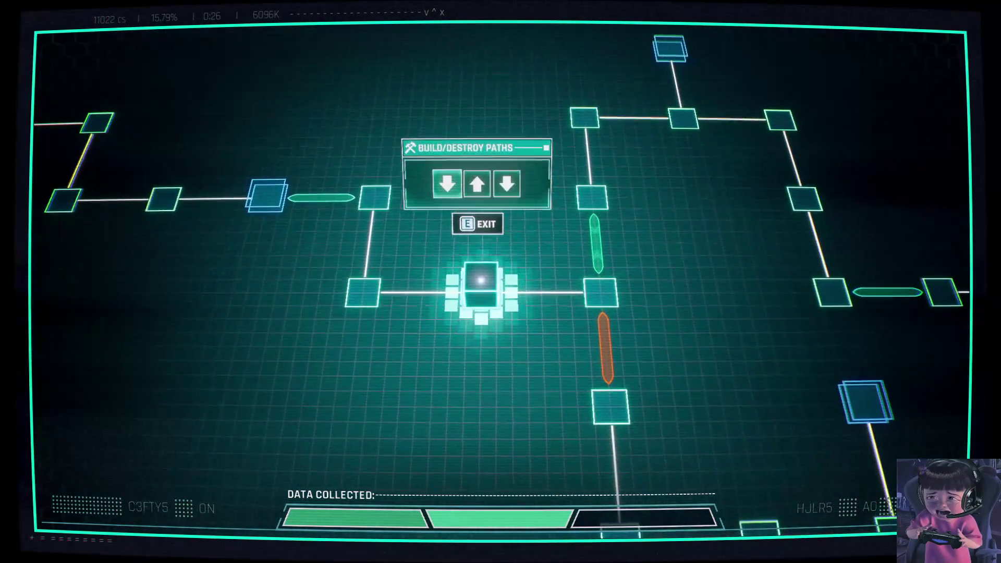
pyautogui.press('w')
pyautogui.press('s')
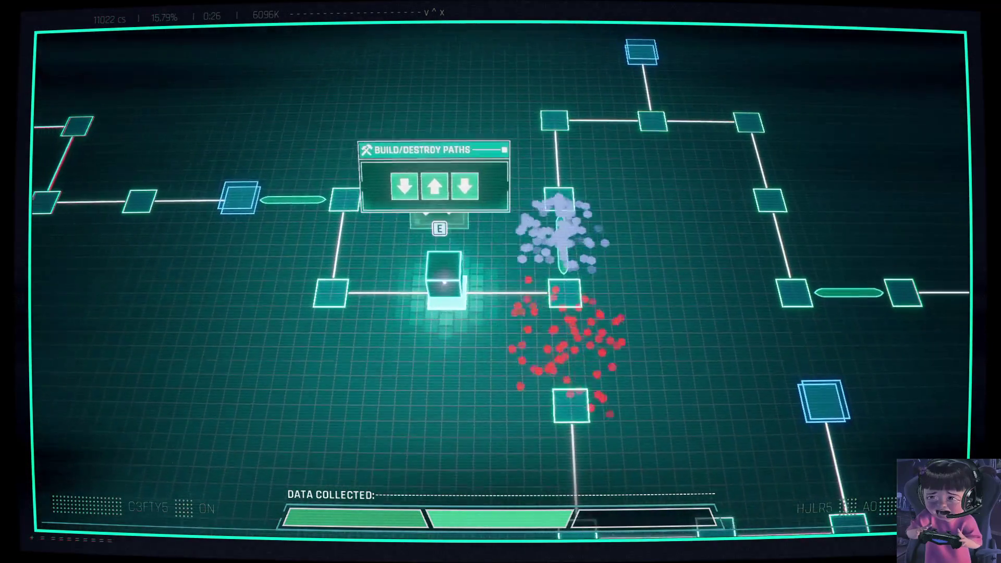
# Step: Cross the bridge down the right column and download the third data node
pyautogui.press('d')
pyautogui.press('w')
pyautogui.press('w')
pyautogui.press('d')
pyautogui.press('d')
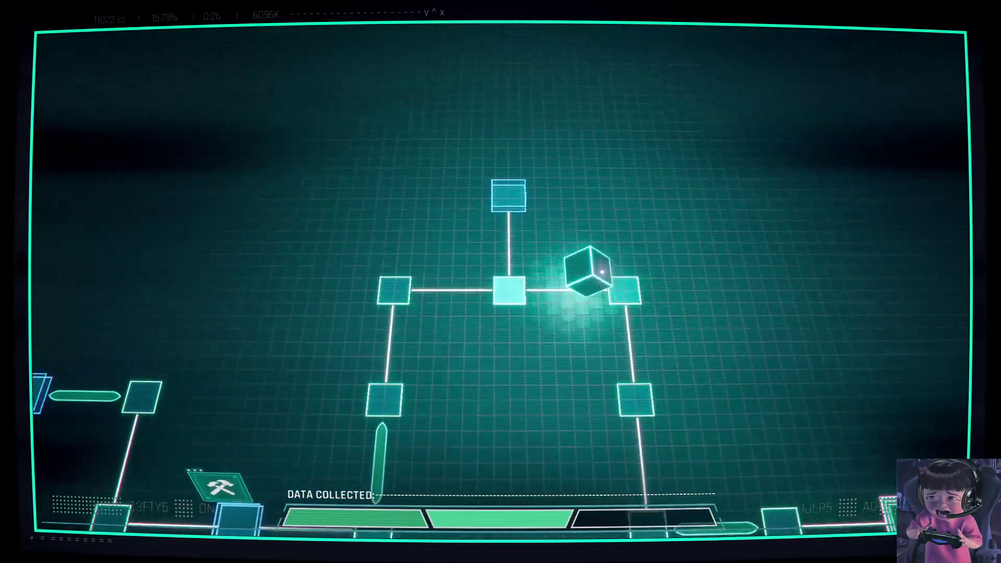
pyautogui.press('s')
pyautogui.press('s')
pyautogui.press('d')
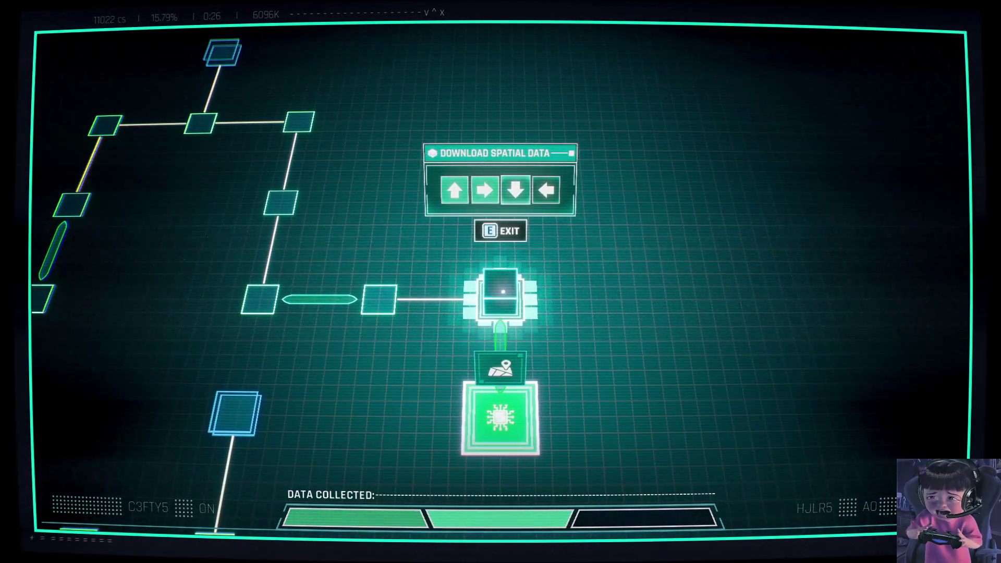
pyautogui.press('s')
pyautogui.press('a')
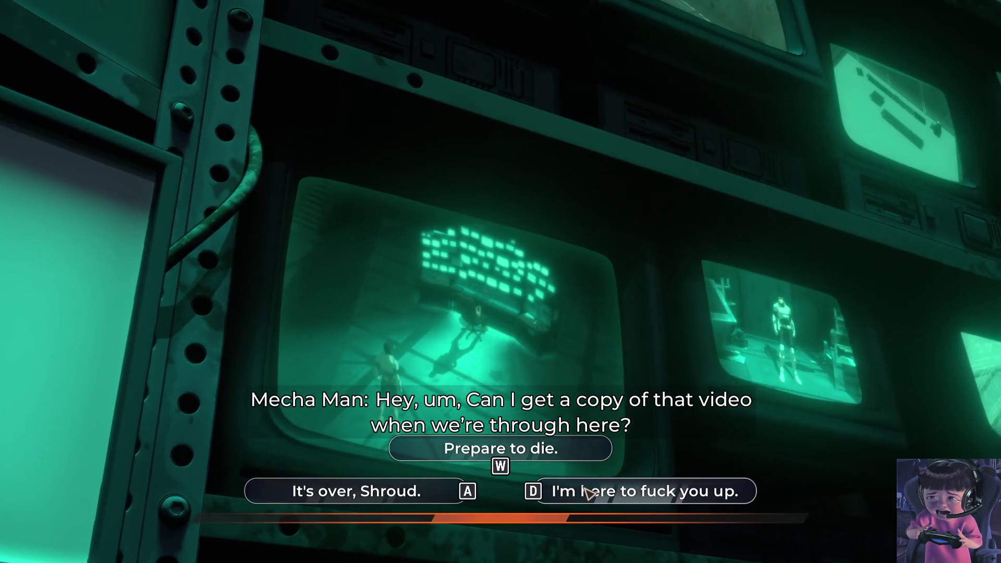
# Step: Reply to Mecha Man with "It's over, Shroud."
pyautogui.press('a')
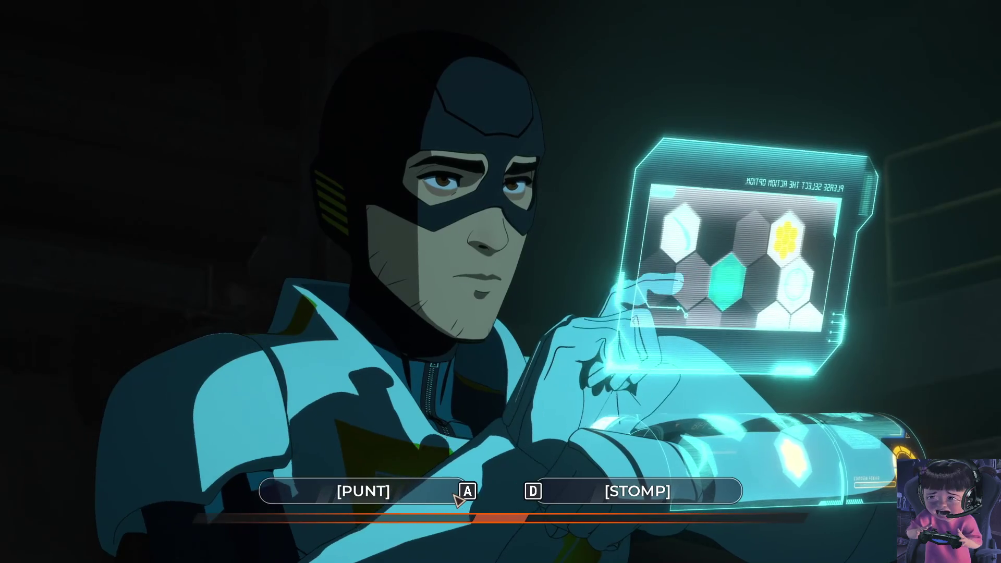
# Step: Choose Punt on the taunting goon before the timer runs out
pyautogui.click(455, 497)
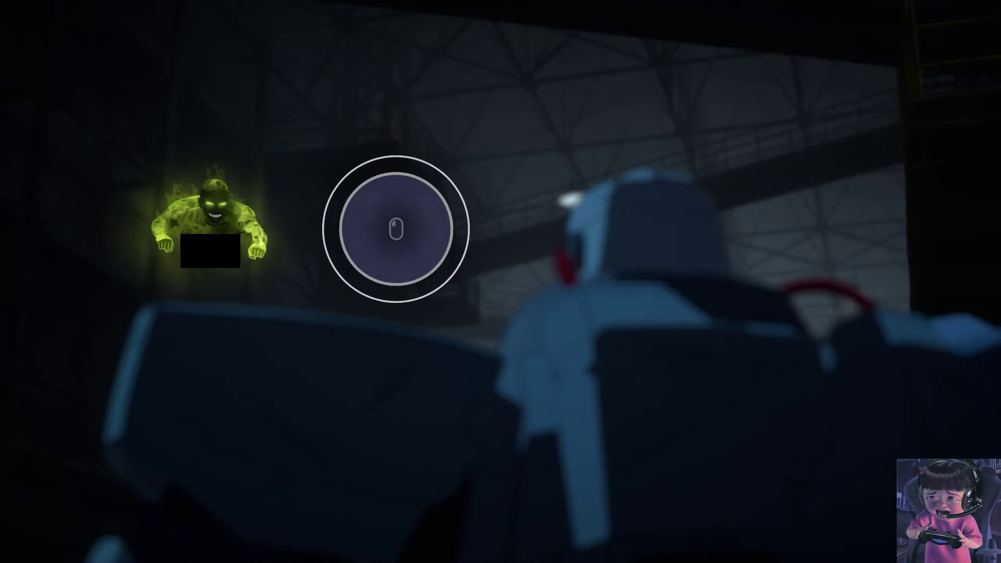
# Step: Land the strike prompts so the robot pins the green villain and fires
pyautogui.click(396, 229)
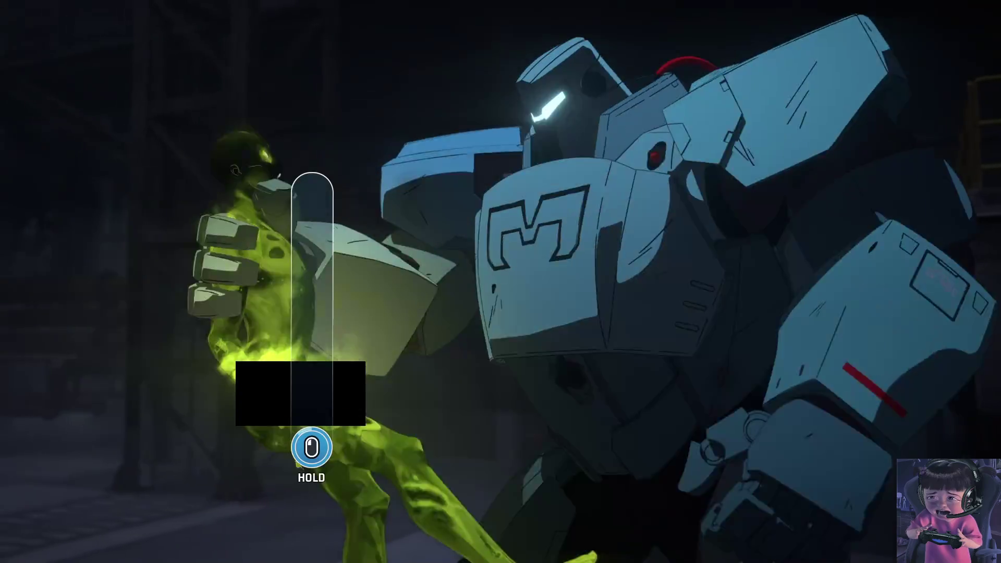
pyautogui.click(500, 282)
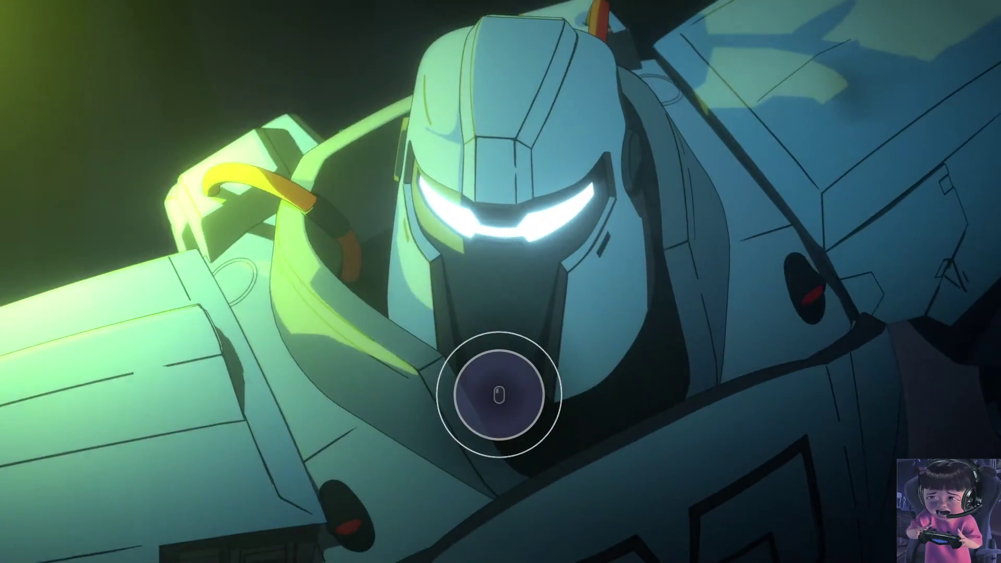
pyautogui.click(499, 394)
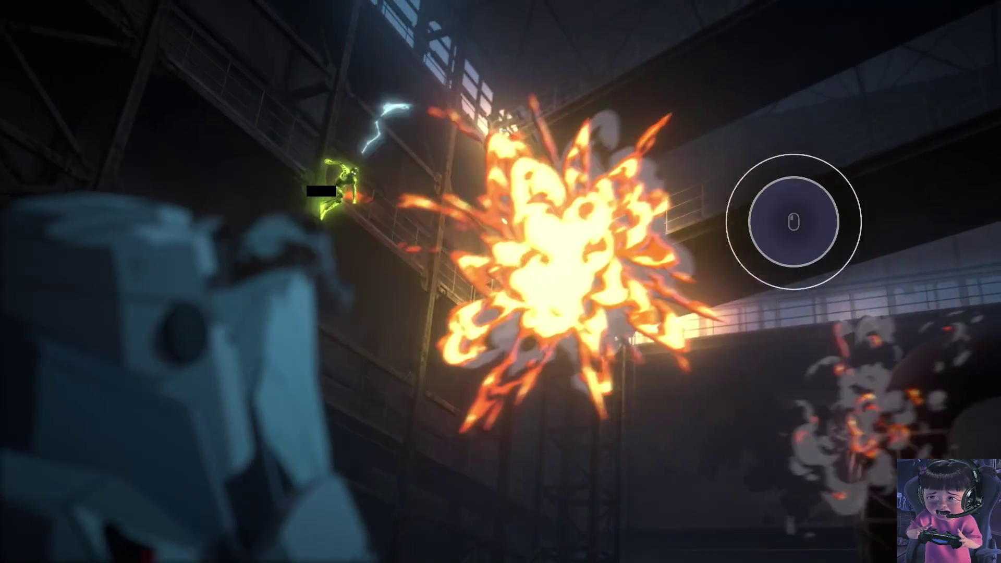
# Step: Win the remaining mech-fight prompts, including the hold, then pause once the robot falls
pyautogui.click(649, 156)
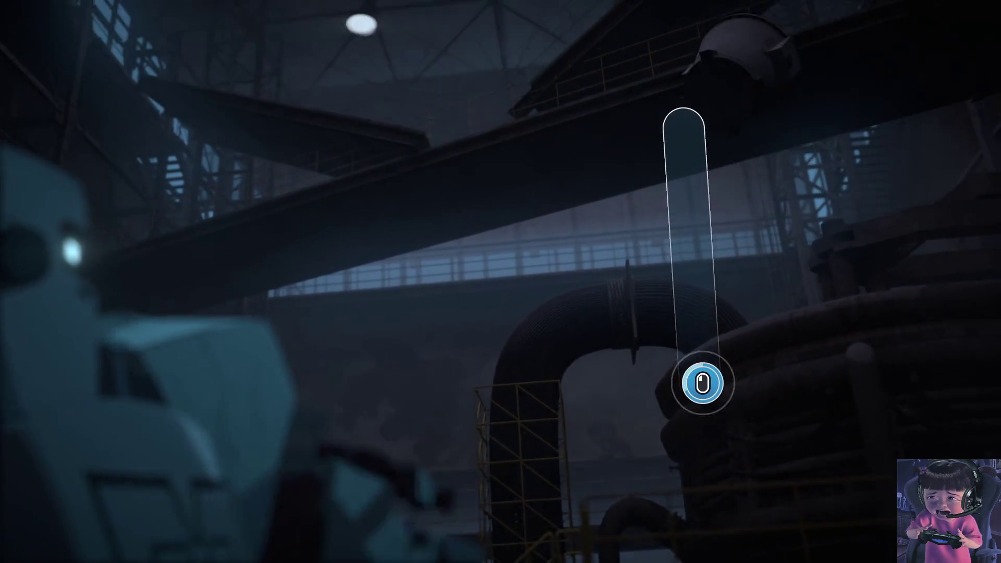
pyautogui.click(706, 385)
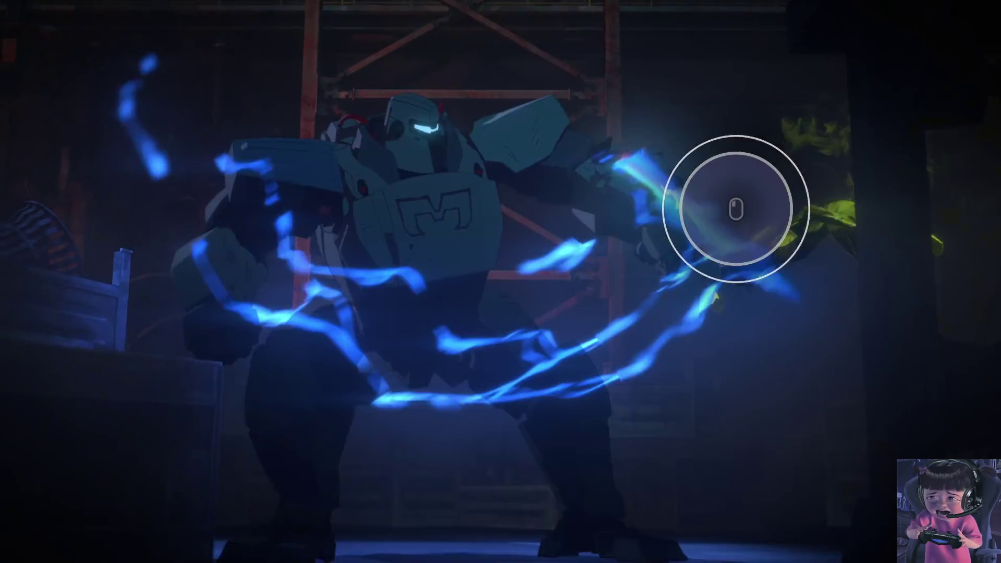
pyautogui.click(735, 209)
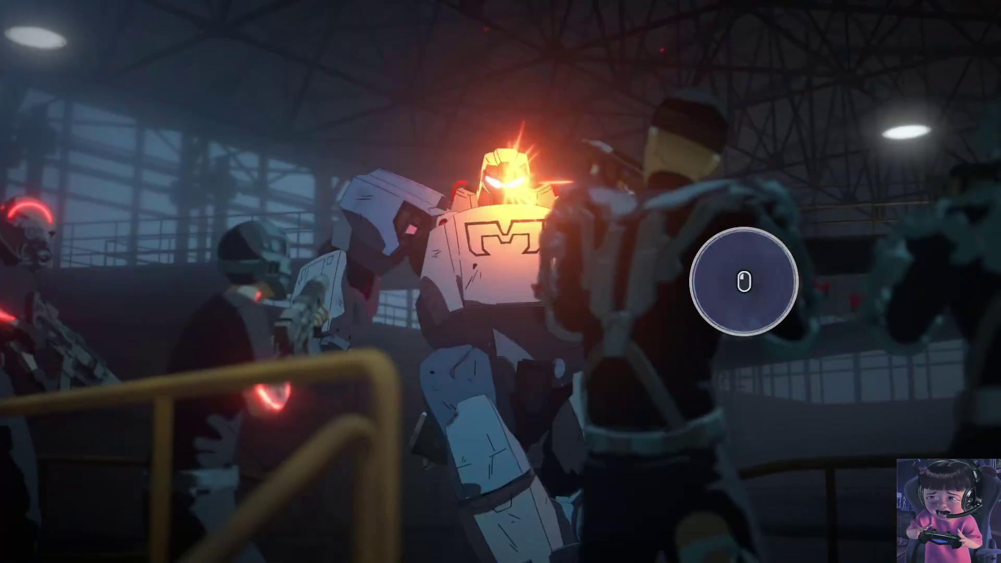
pyautogui.click(743, 281)
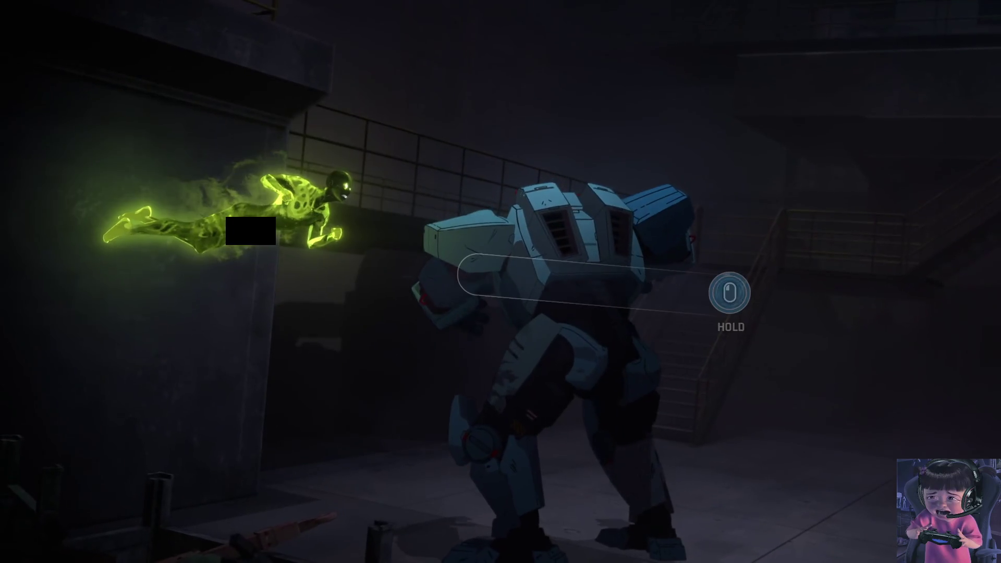
pyautogui.click(491, 272)
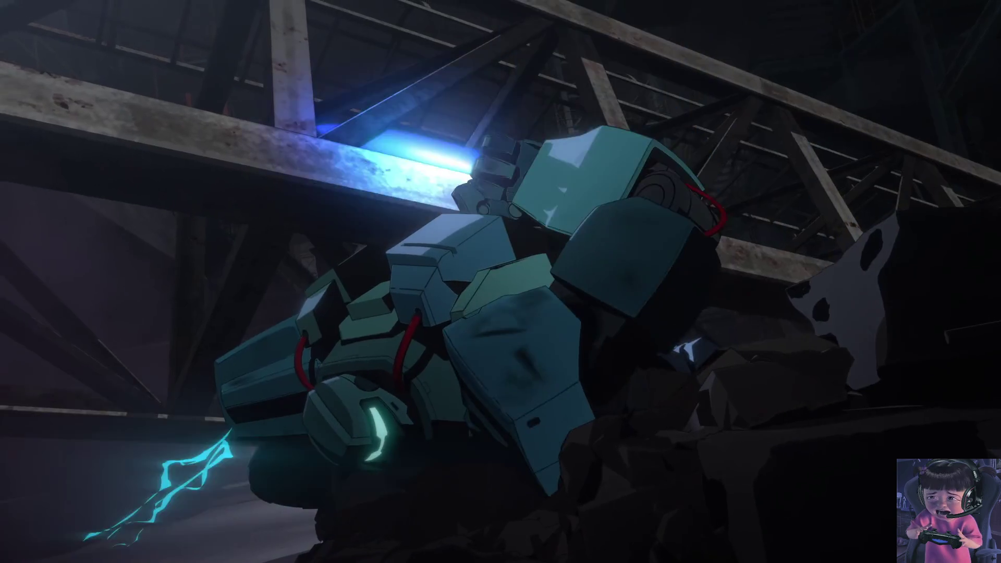
pyautogui.press('Escape')
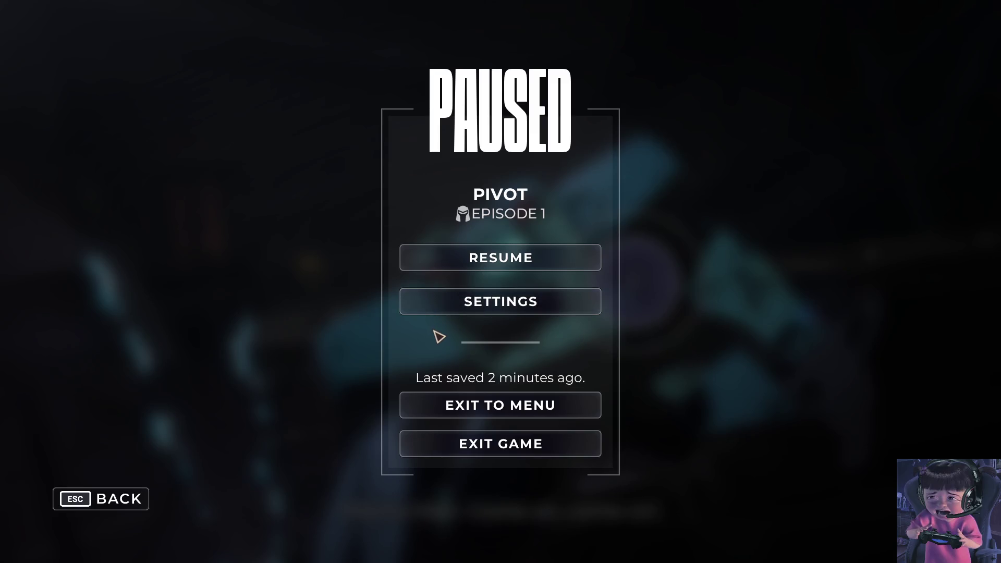
# Step: Open Settings, view the Display and Sound tabs, and glance at the software licenses
pyautogui.click(475, 312)
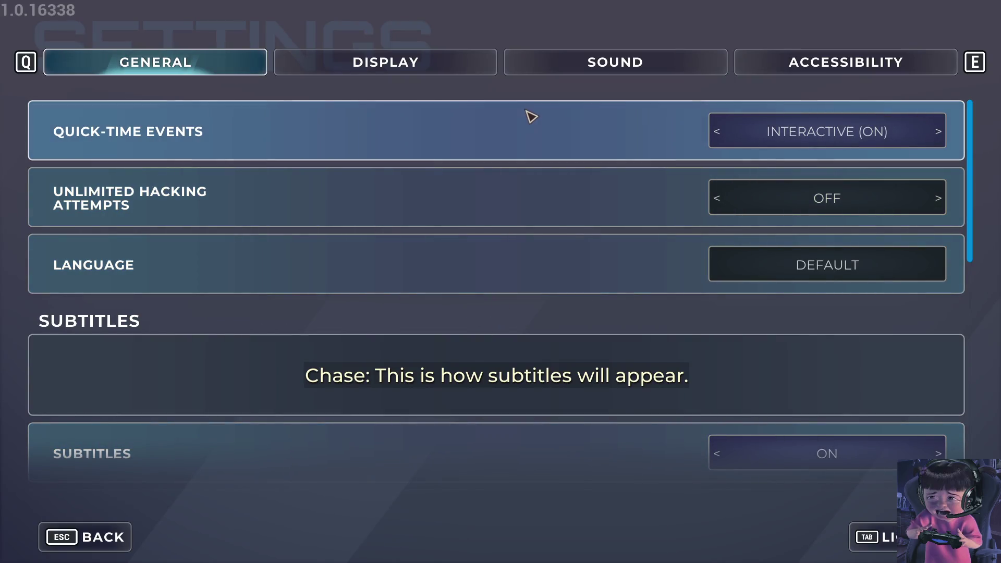
pyautogui.click(425, 76)
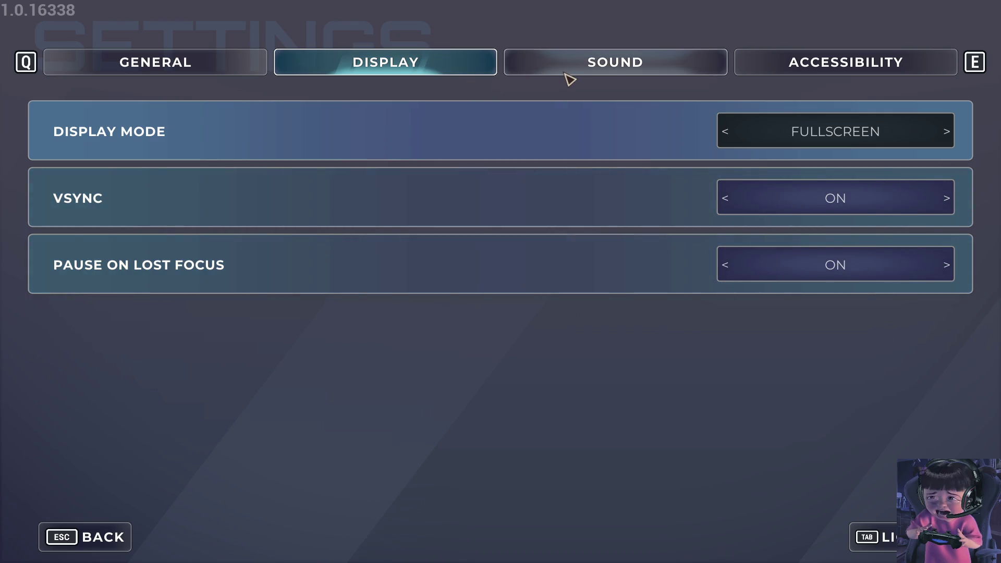
pyautogui.click(586, 70)
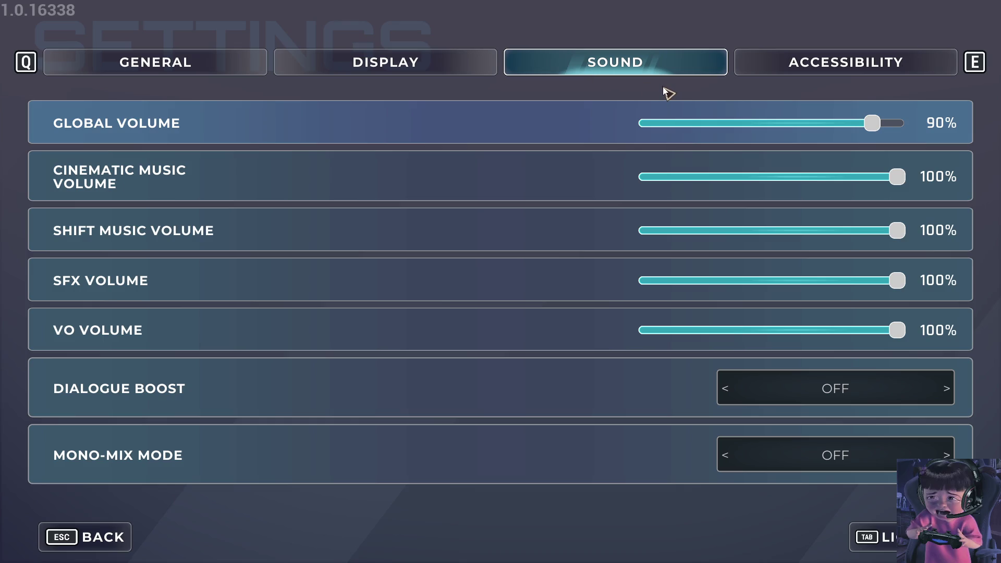
pyautogui.press('Tab')
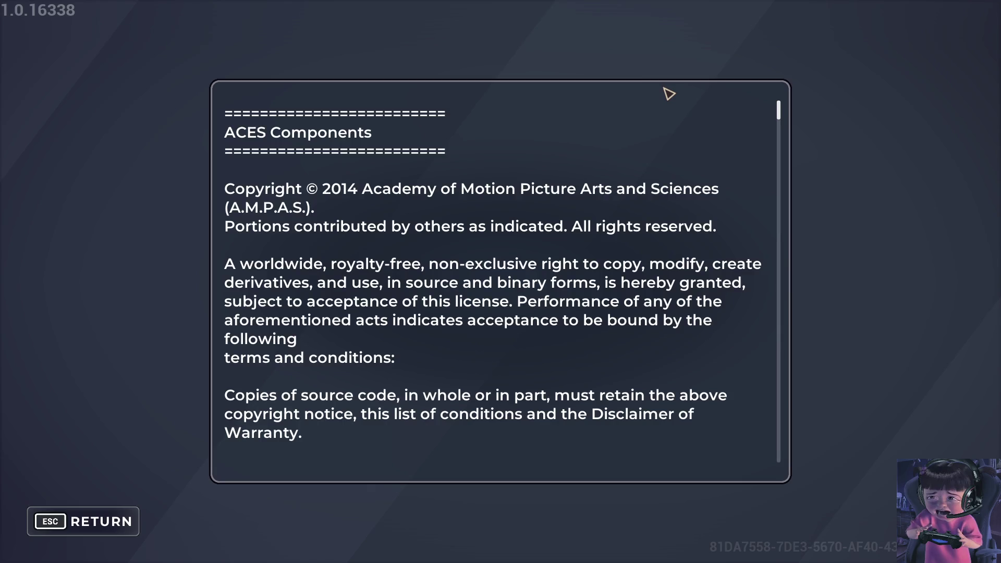
pyautogui.press('Escape')
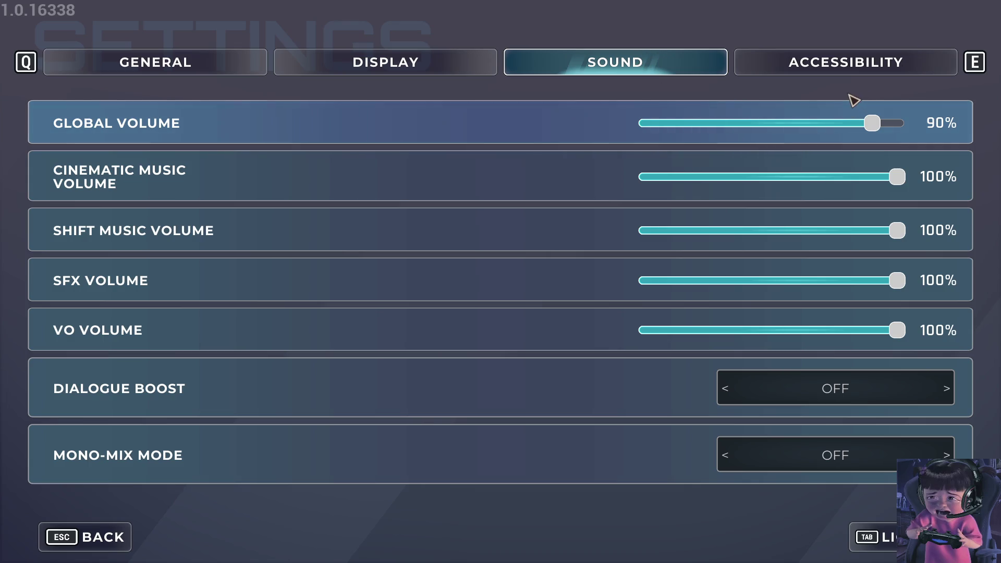
# Step: Scroll through the Accessibility settings
pyautogui.click(865, 68)
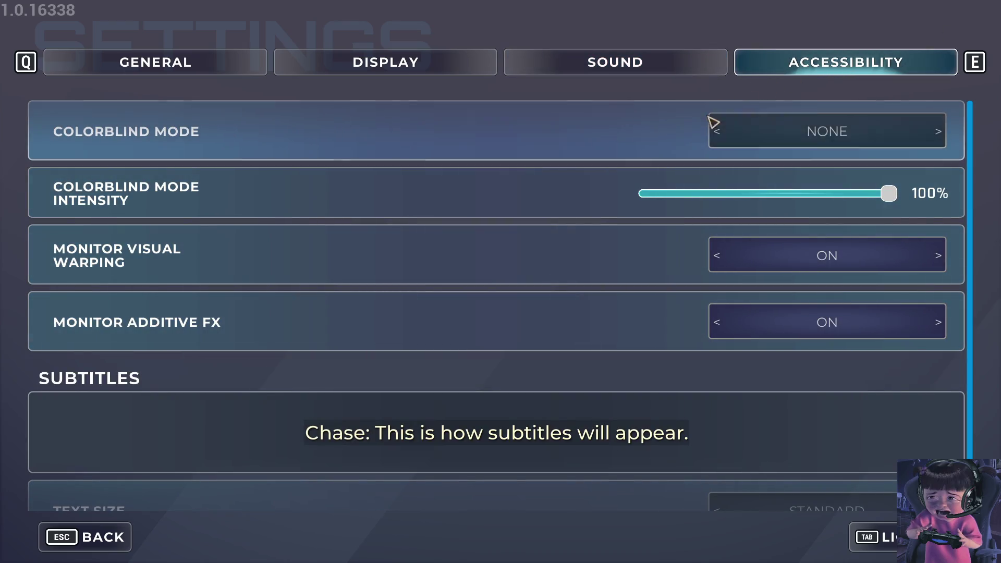
pyautogui.scroll(-1, 632, 274)
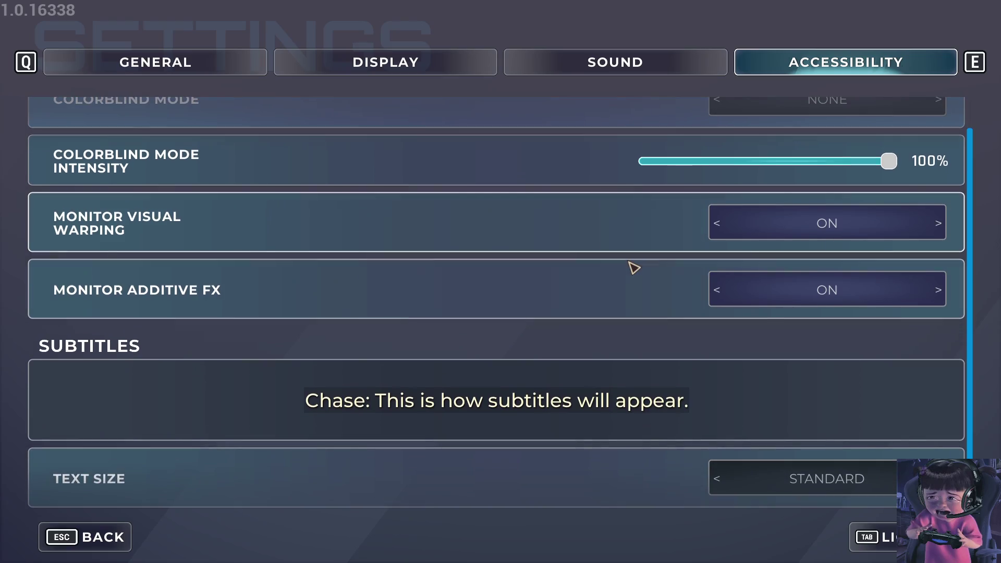
pyautogui.scroll(1, 636, 291)
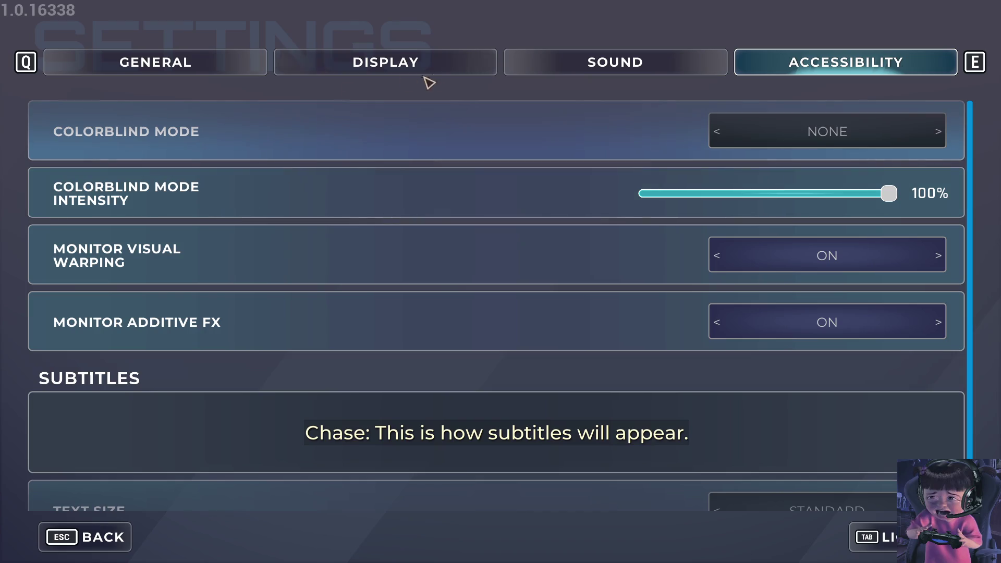
# Step: Go back to General settings and scroll down to its Filters and Misc options
pyautogui.click(375, 72)
pyautogui.click(240, 72)
pyautogui.scroll(-2, 457, 326)
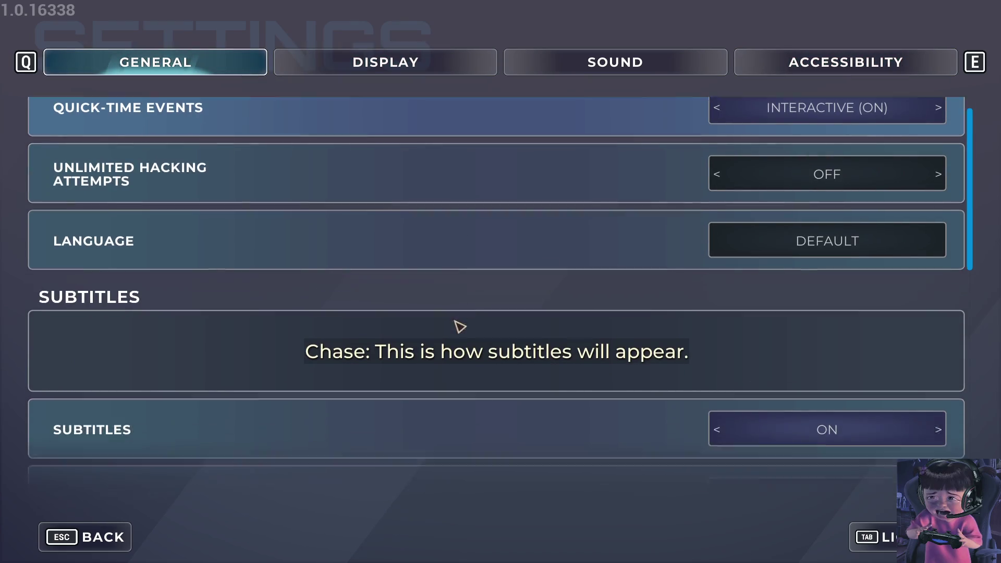
pyautogui.scroll(-3, 454, 311)
pyautogui.scroll(-1, 453, 301)
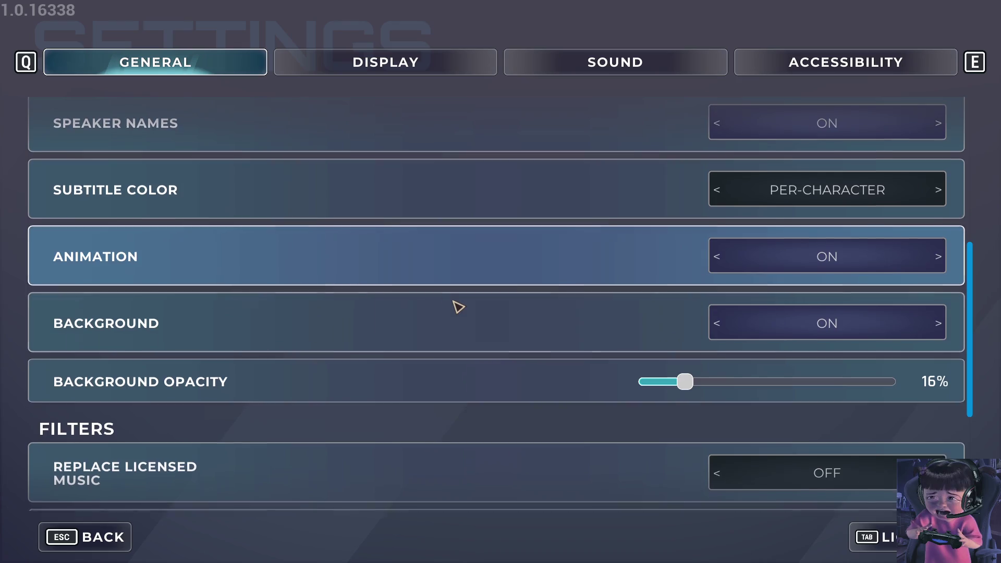
pyautogui.scroll(-1, 453, 303)
pyautogui.scroll(-1, 453, 303)
pyautogui.scroll(-1, 453, 306)
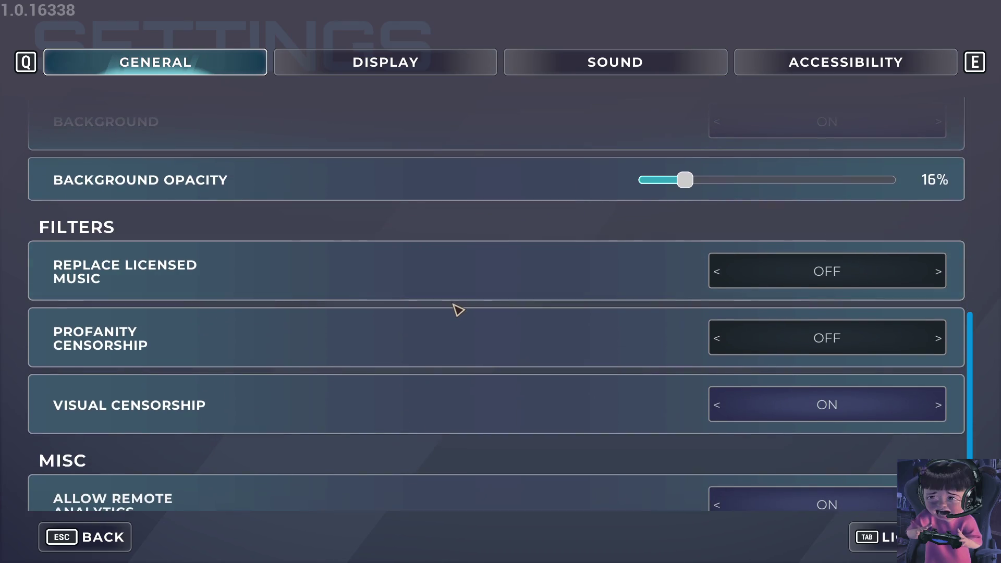
pyautogui.scroll(-1, 457, 311)
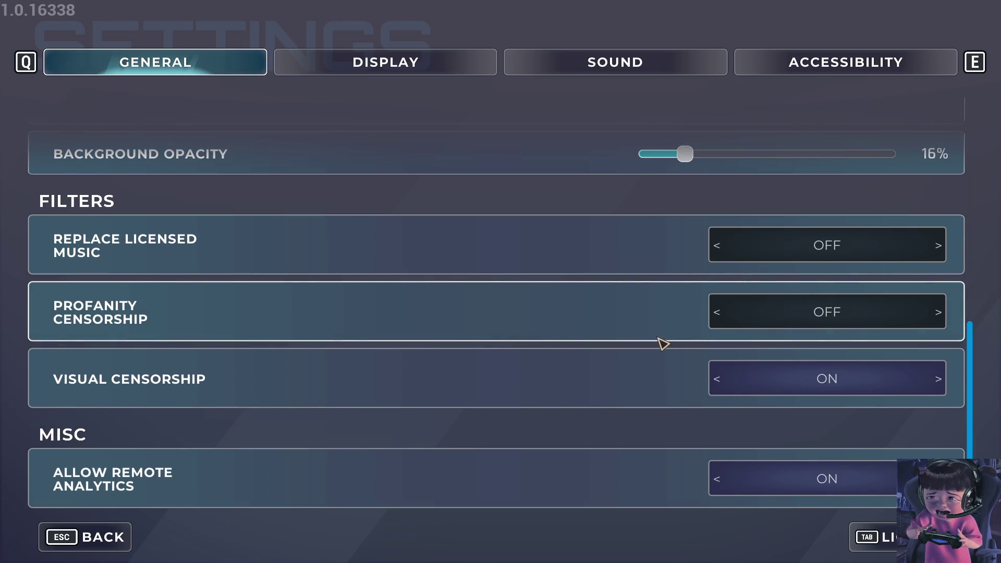